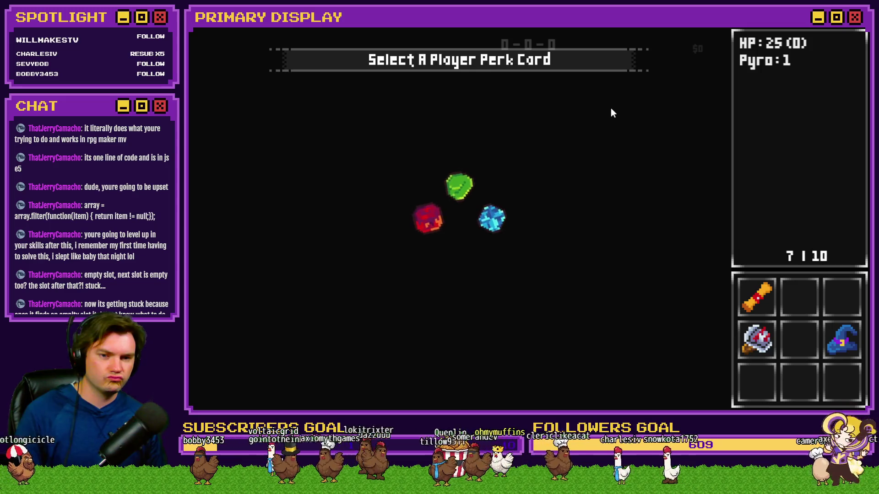
Step: Close the playtest and open page 4 of the Init/Anim/Wrap-up event
key(alt+F4)
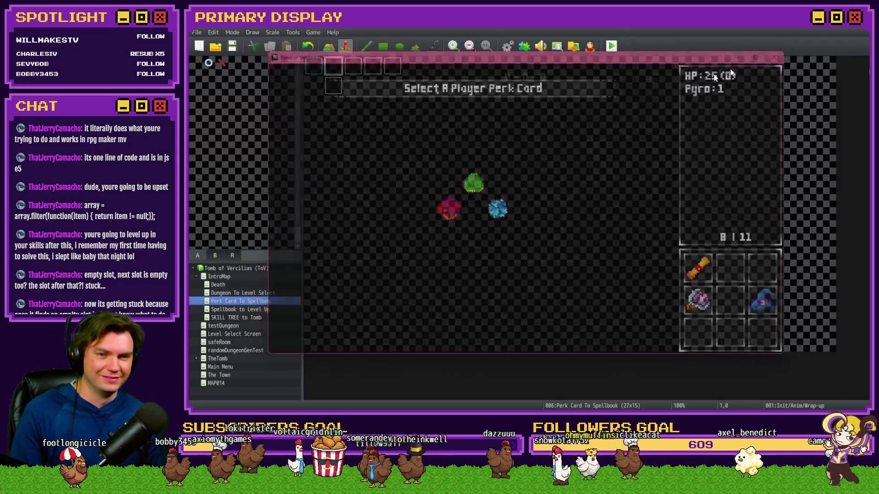
double_click(332, 65)
click(370, 104)
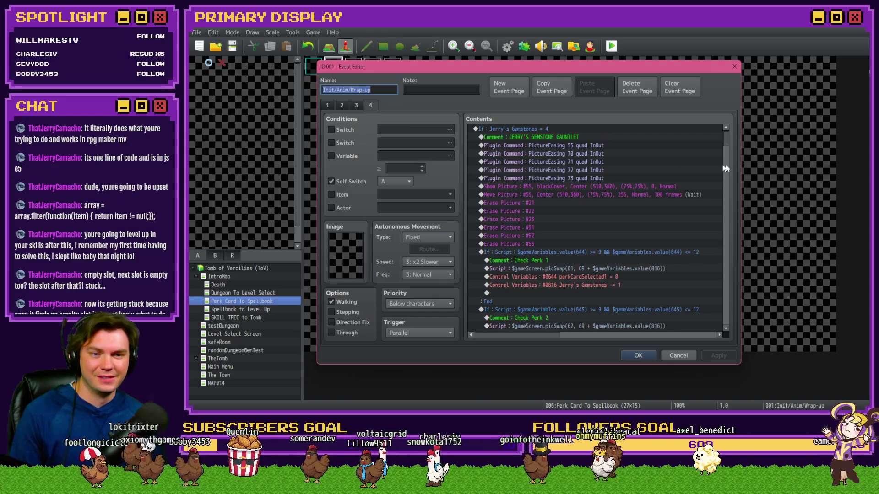
drag(726, 138, 732, 206)
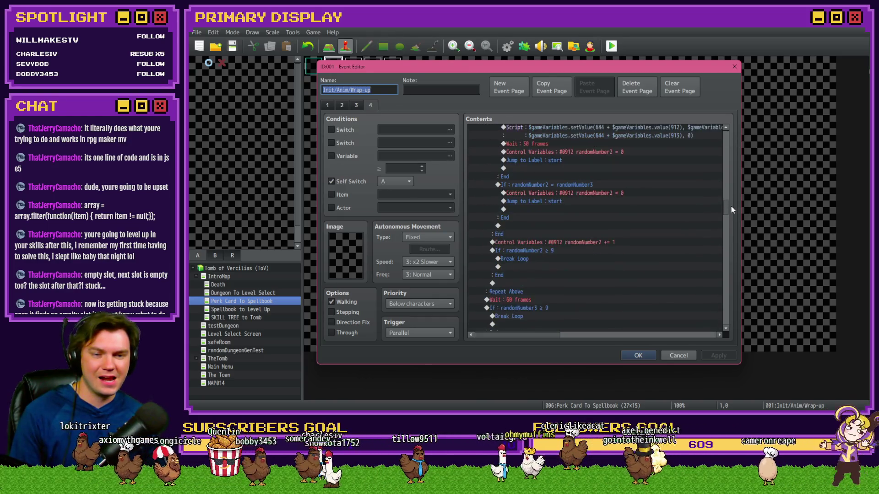
Step: Paste the randomNumber2 = 0 reset above Break Loop in the ≥ 9 branch and save
click(534, 251)
click(533, 259)
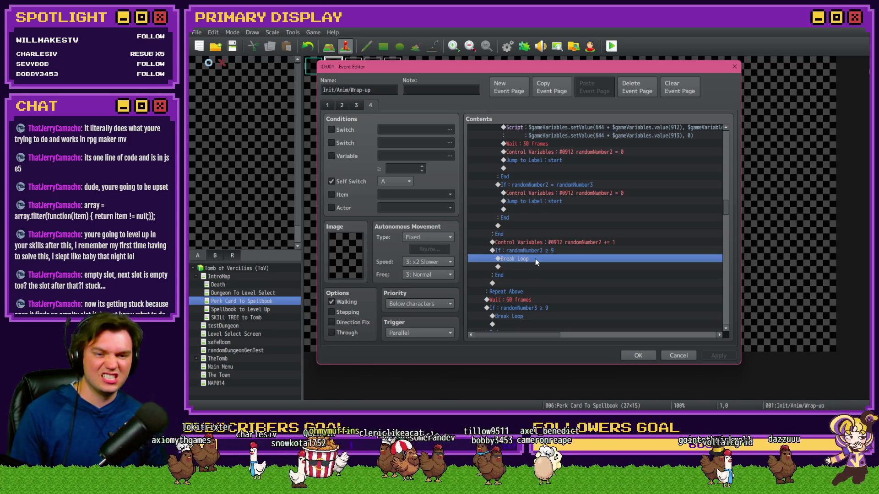
click(542, 251)
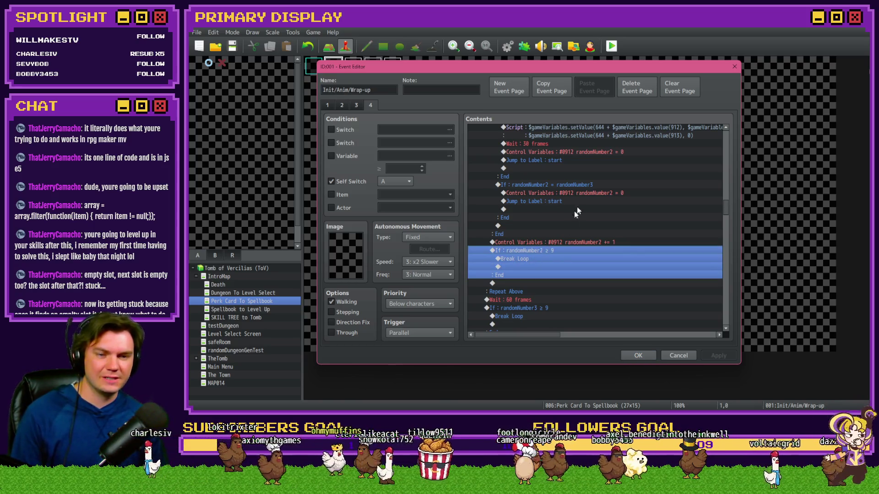
click(585, 193)
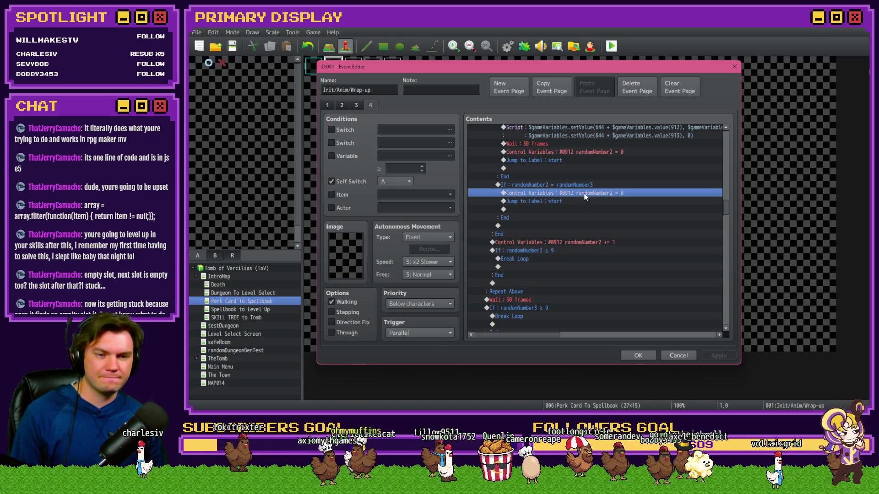
click(543, 258)
key(ctrl+v)
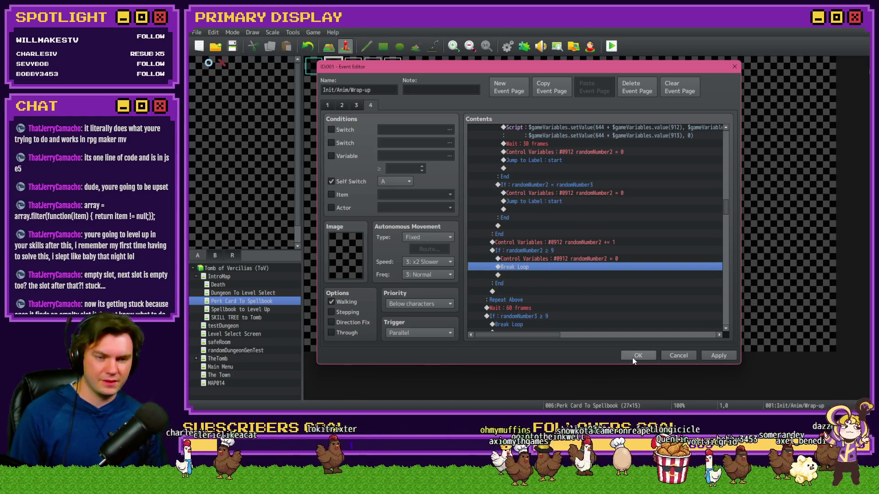
click(636, 355)
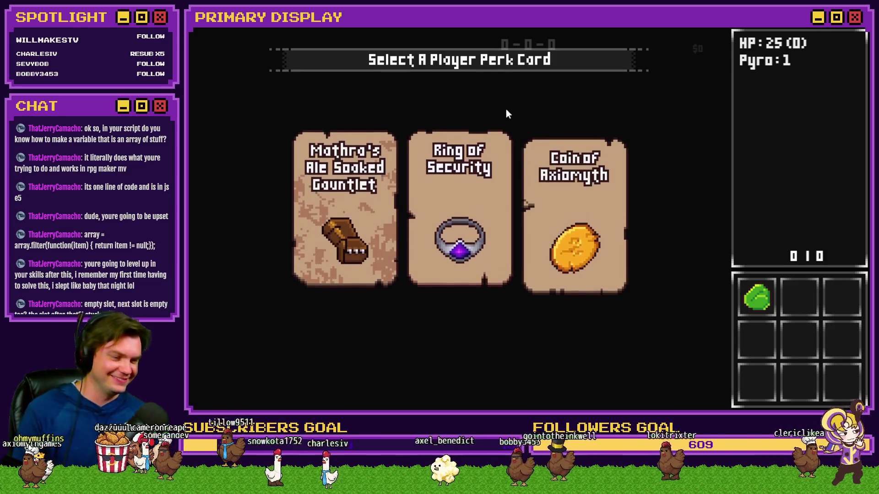
mouse_move(461, 180)
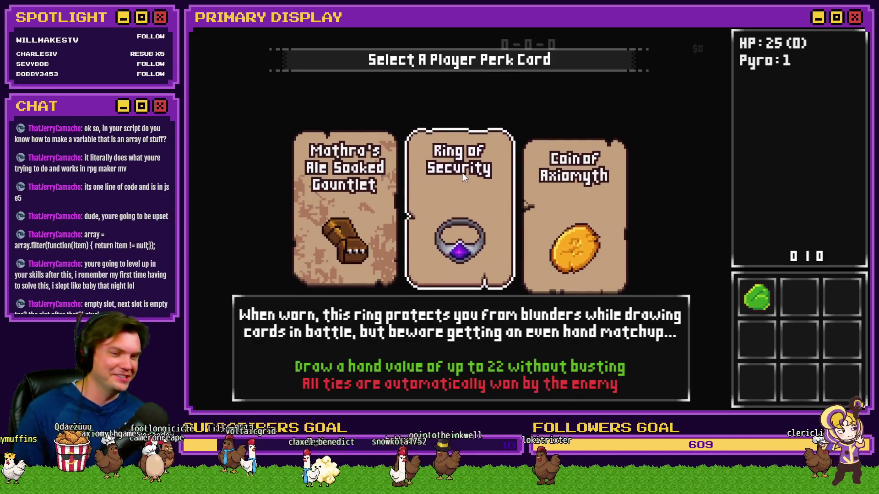
click(460, 179)
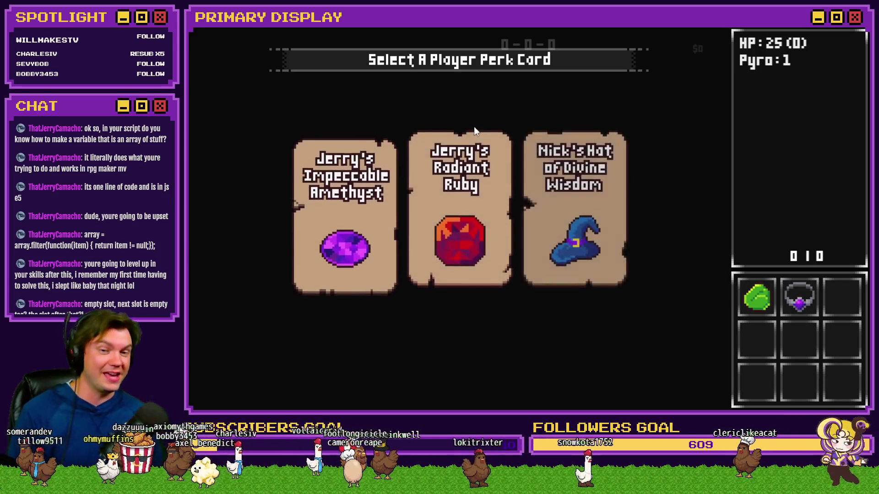
mouse_move(474, 177)
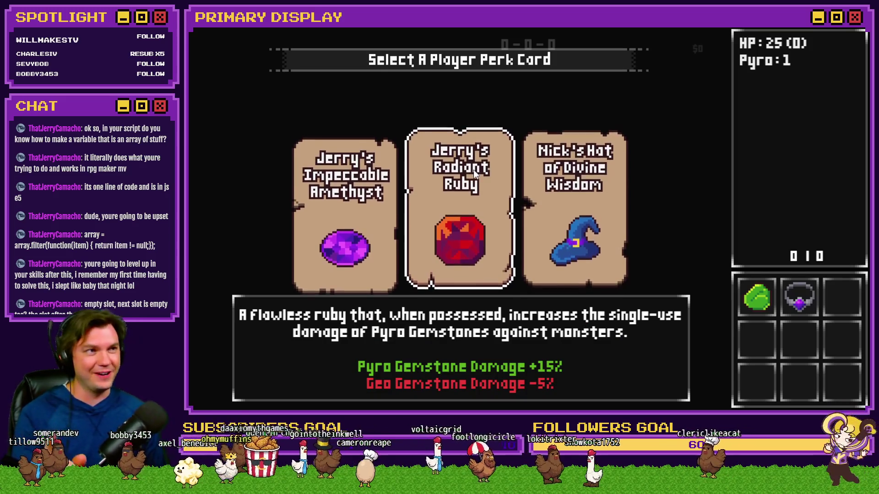
click(476, 176)
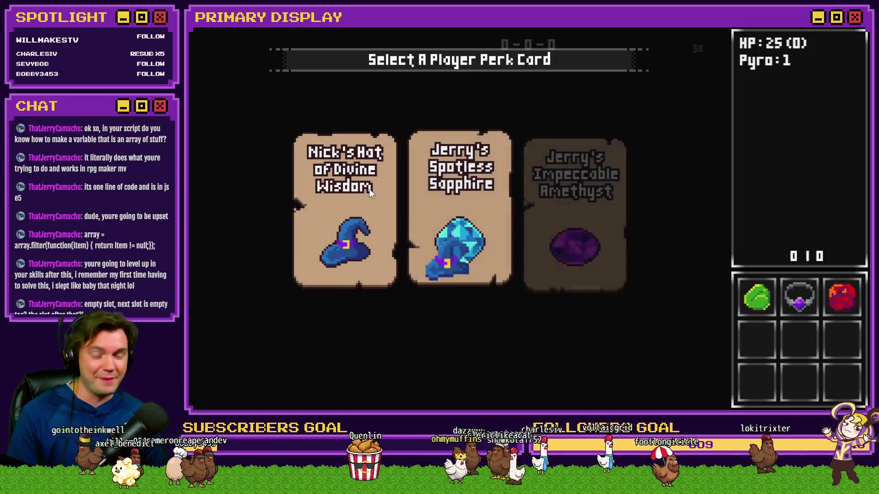
click(369, 188)
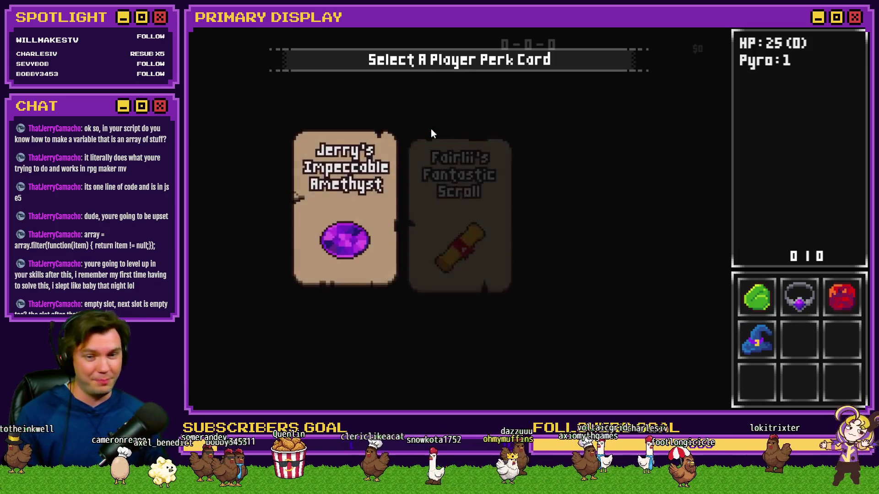
click(360, 183)
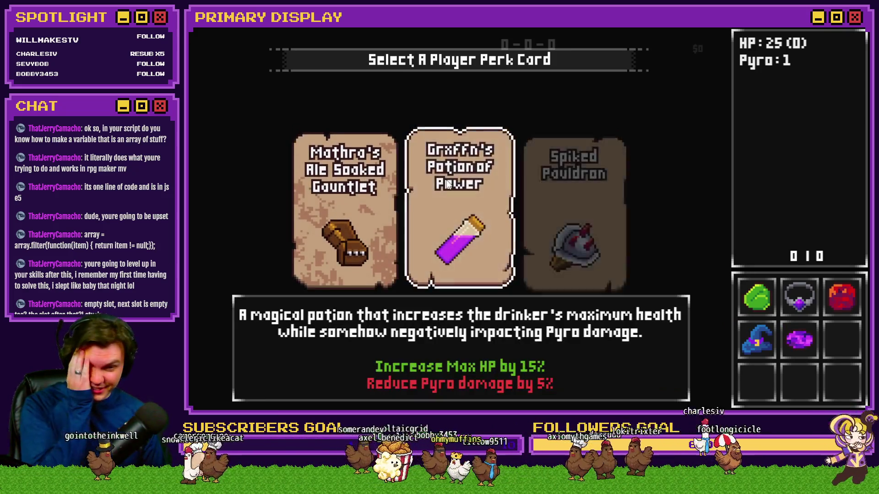
click(577, 195)
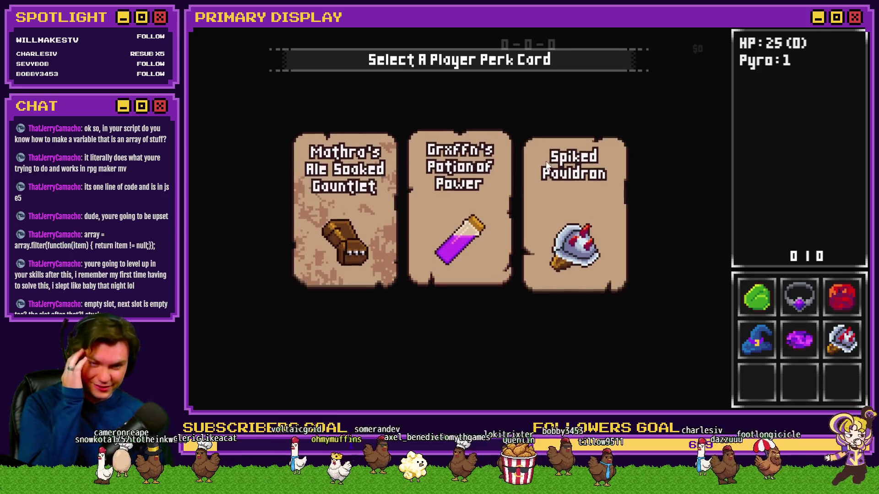
click(552, 140)
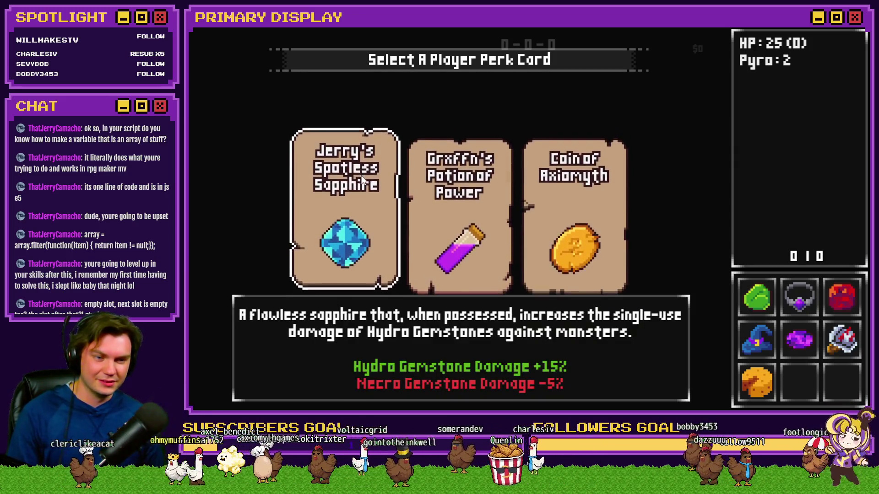
click(374, 166)
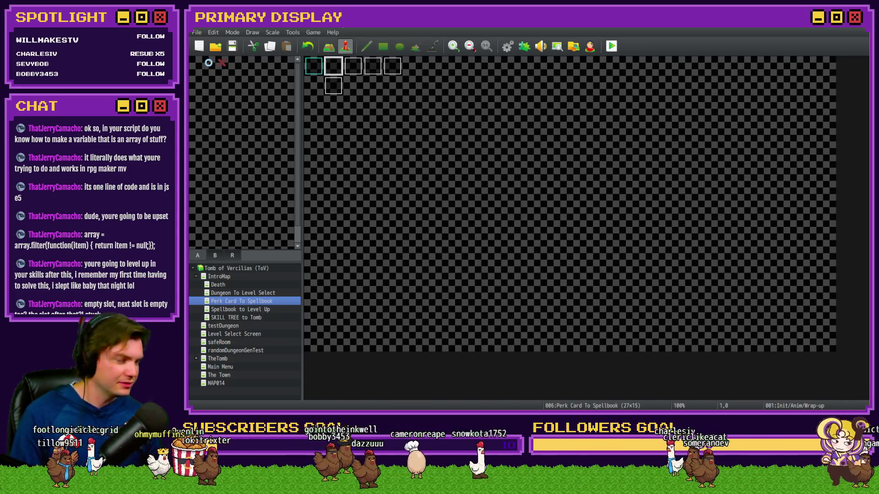
Step: Reopen Init/Anim/Wrap-up and scroll to the Adjust Perk Inventory Slots loop on page 4
double_click(328, 69)
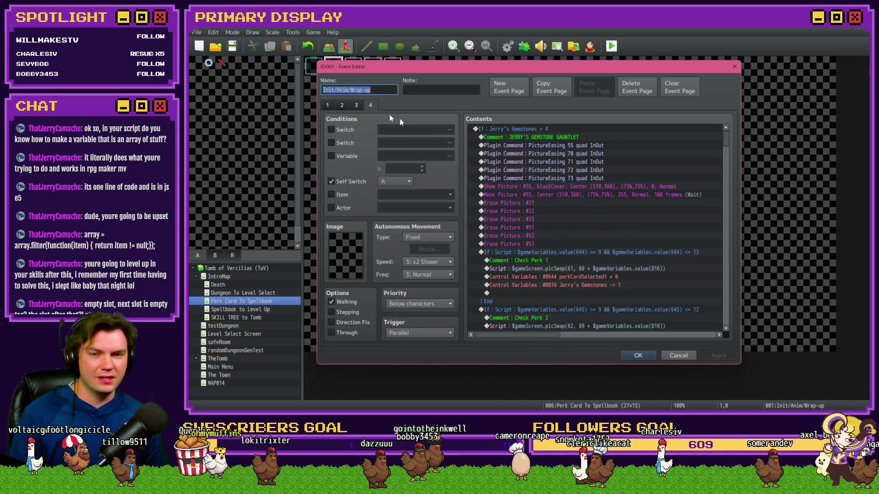
scroll(550, 229, down, 5)
scroll(551, 229, down, 10)
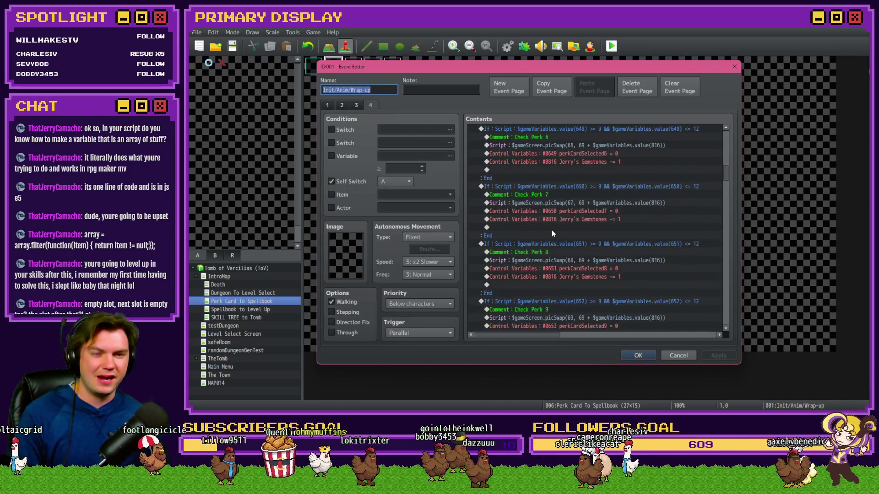
scroll(551, 229, down, 6)
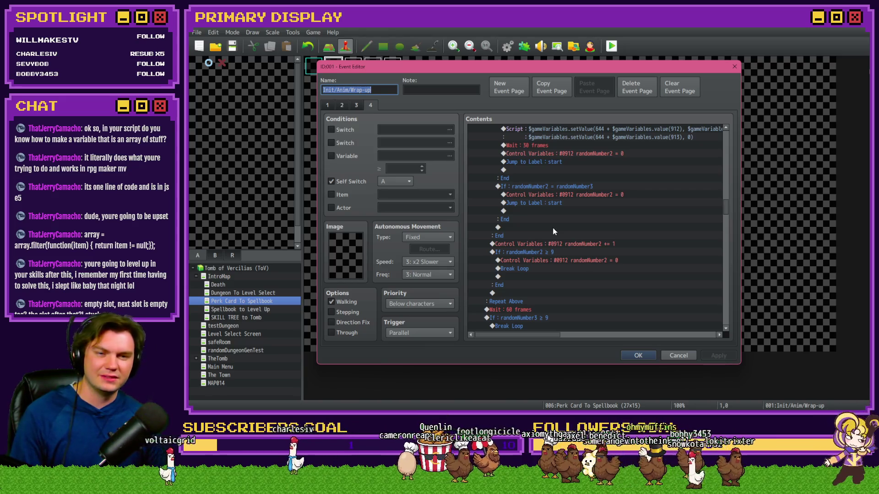
scroll(555, 231, up, 4)
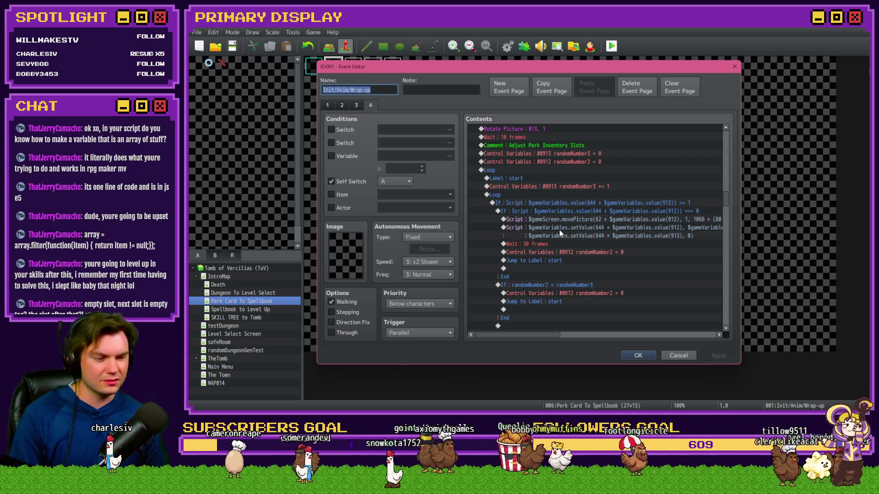
scroll(560, 230, down, 2)
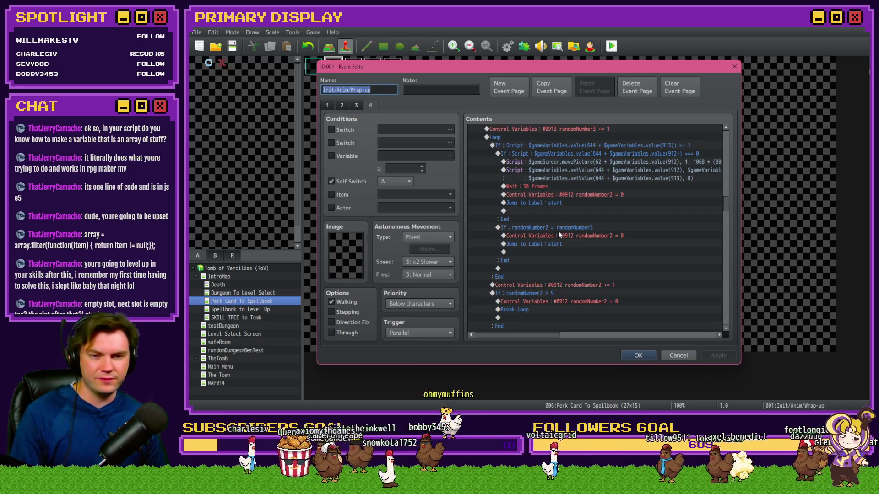
scroll(558, 232, up, 1)
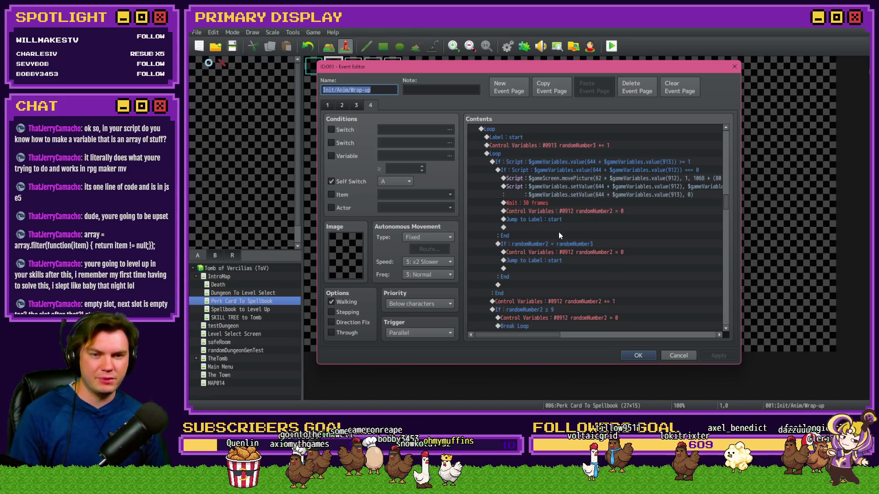
scroll(558, 232, down, 1)
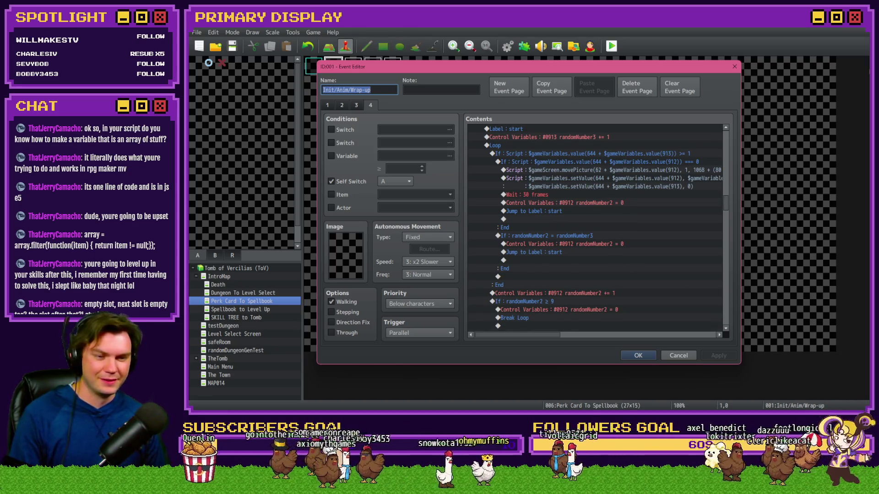
key(alt+Tab)
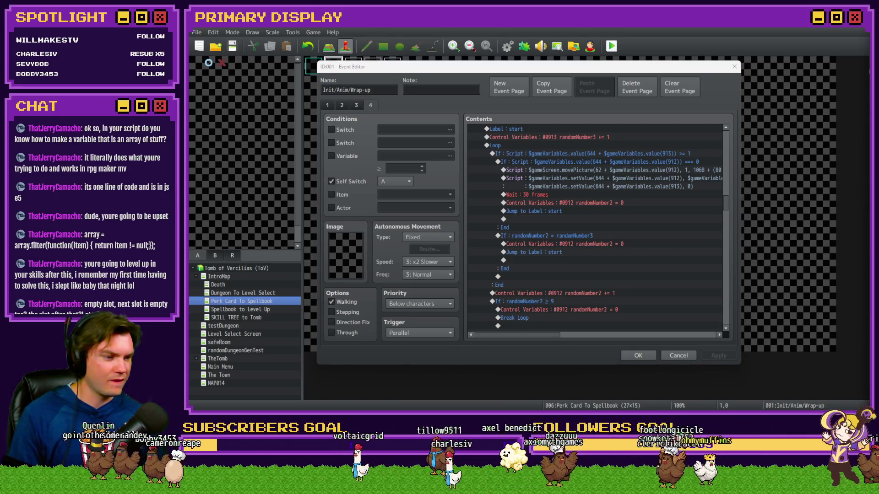
key(alt+Tab)
key(alt+Tab)
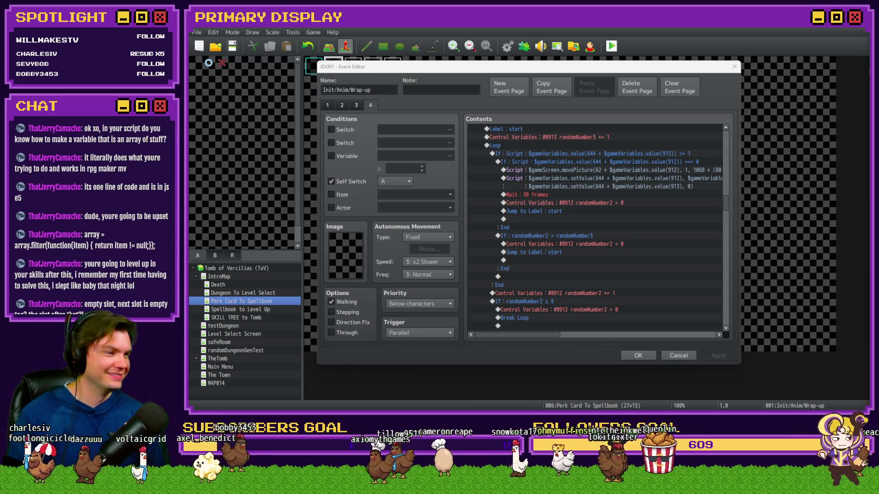
click(702, 77)
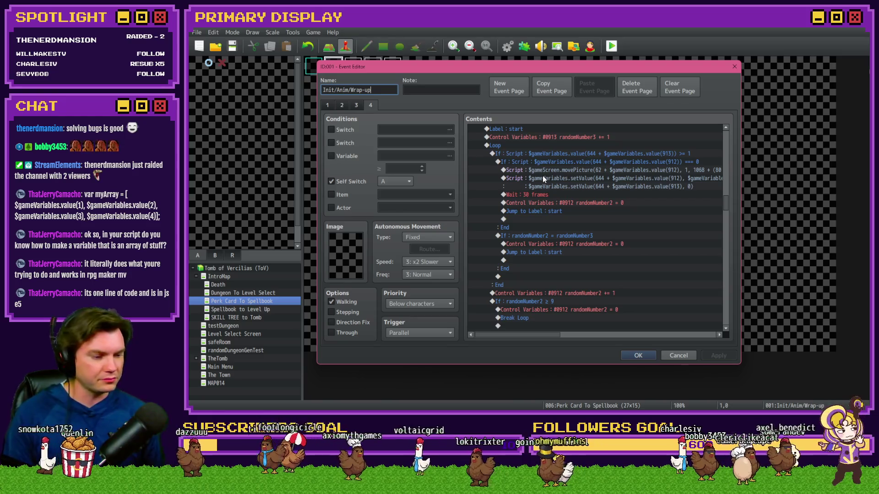
click(564, 179)
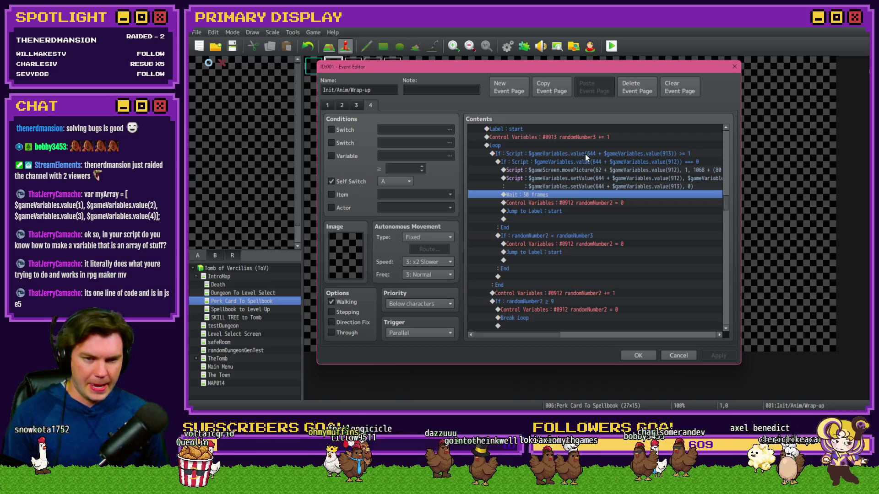
mouse_move(545, 161)
mouse_down()
mouse_move(543, 148)
mouse_move(560, 219)
mouse_up()
scroll(561, 219, down, 3)
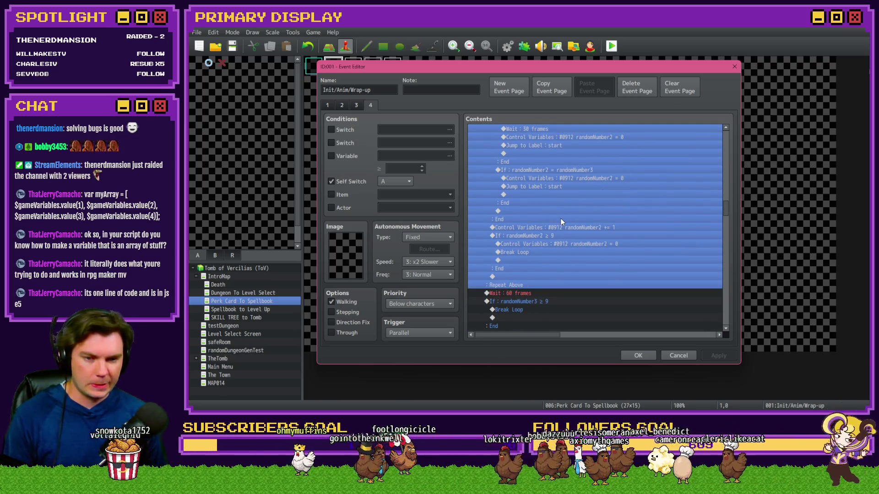
key(shift+End)
scroll(573, 199, up, 3)
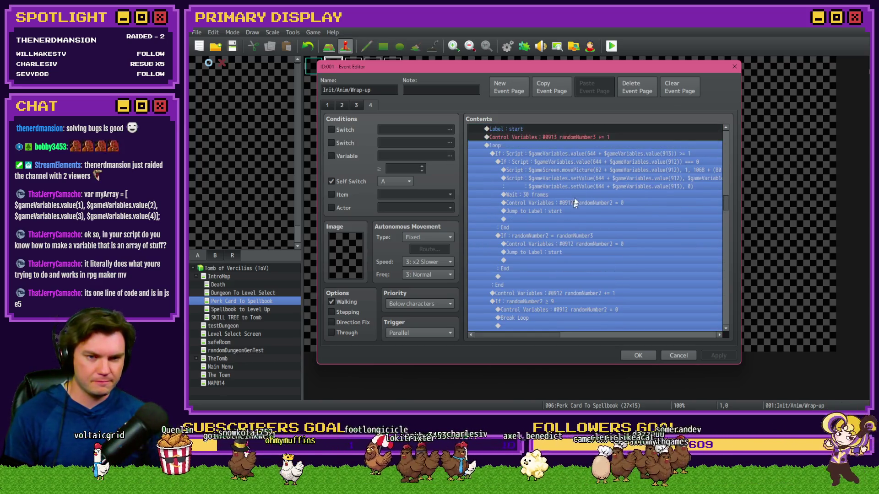
click(578, 227)
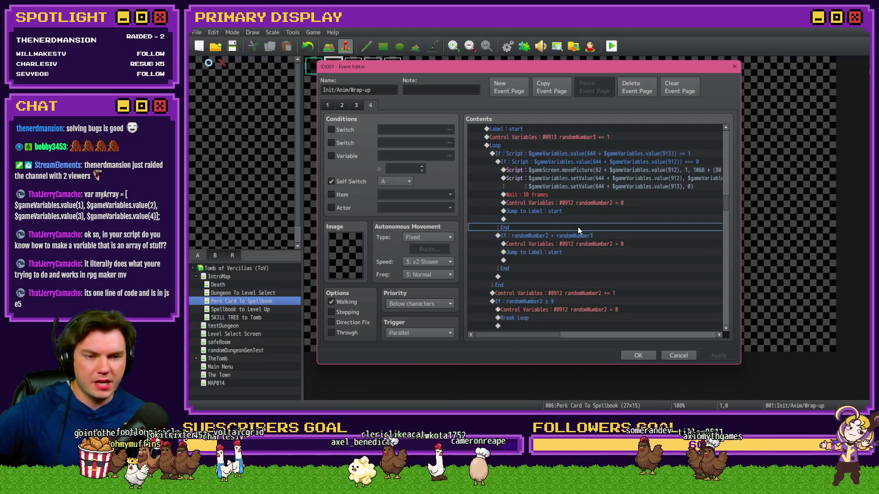
click(613, 195)
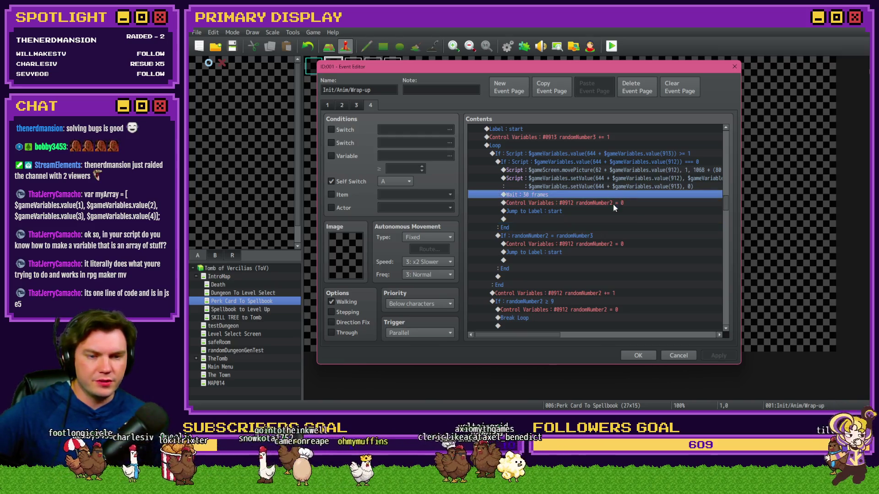
click(614, 204)
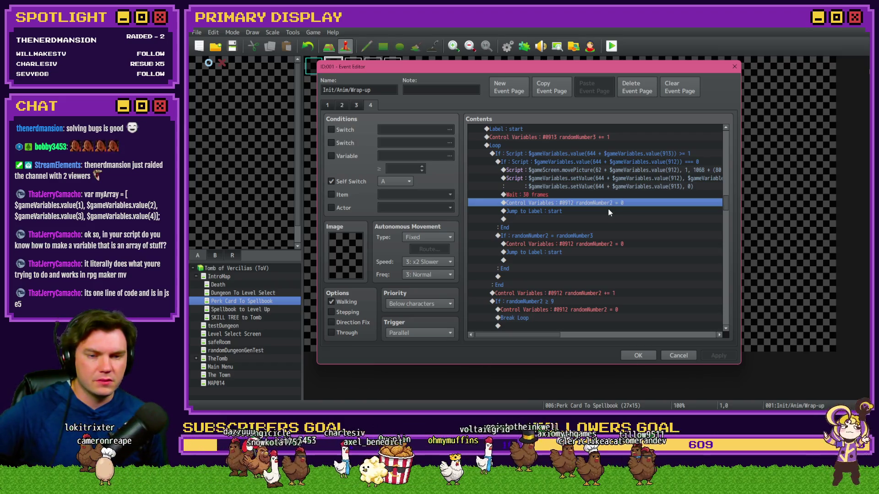
click(608, 209)
scroll(608, 209, up, 2)
click(606, 170)
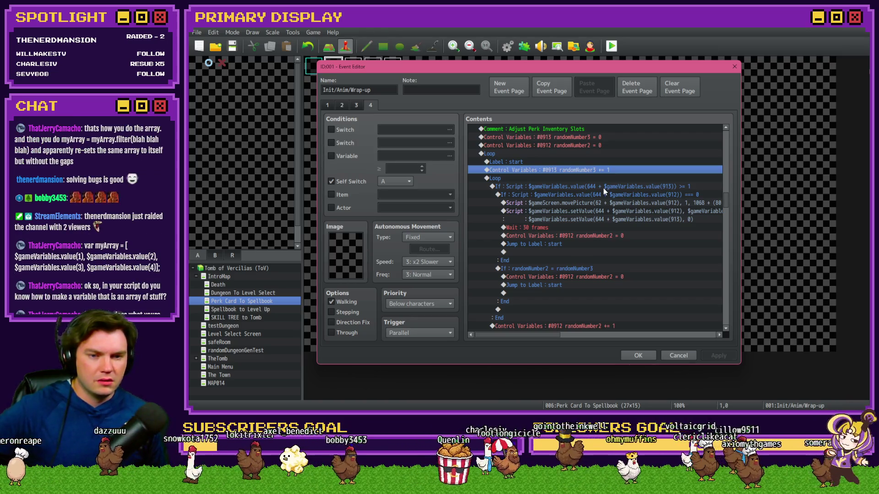
click(603, 187)
scroll(595, 212, down, 3)
scroll(595, 213, up, 2)
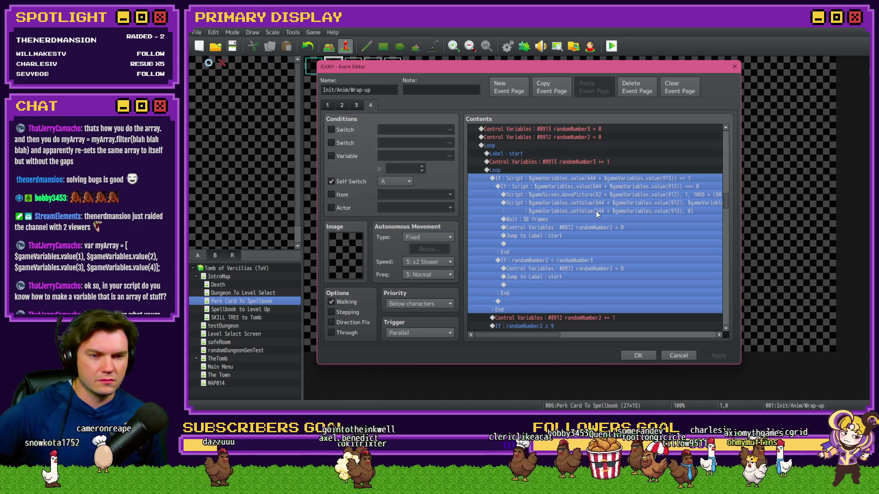
click(616, 187)
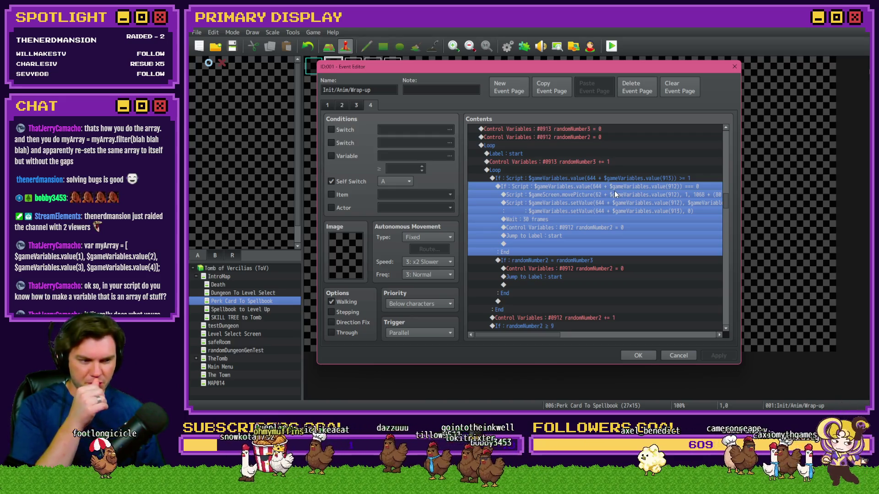
scroll(612, 191, down, 2)
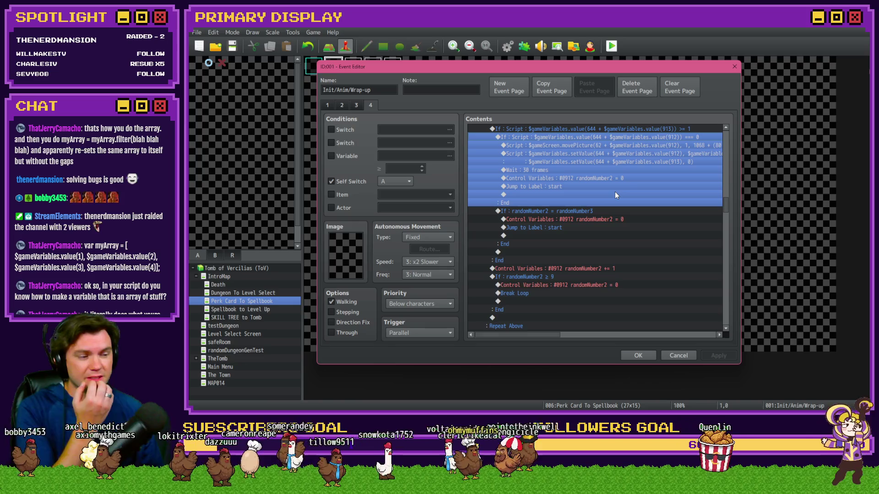
scroll(615, 196, up, 3)
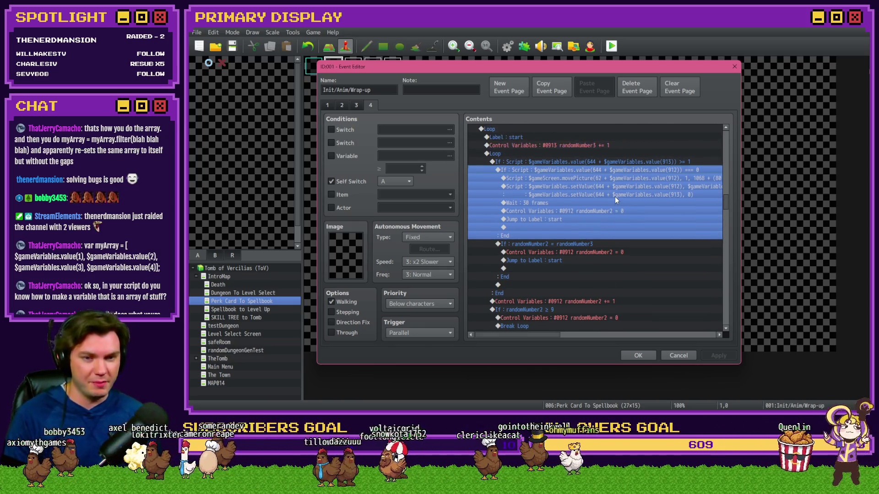
click(503, 171)
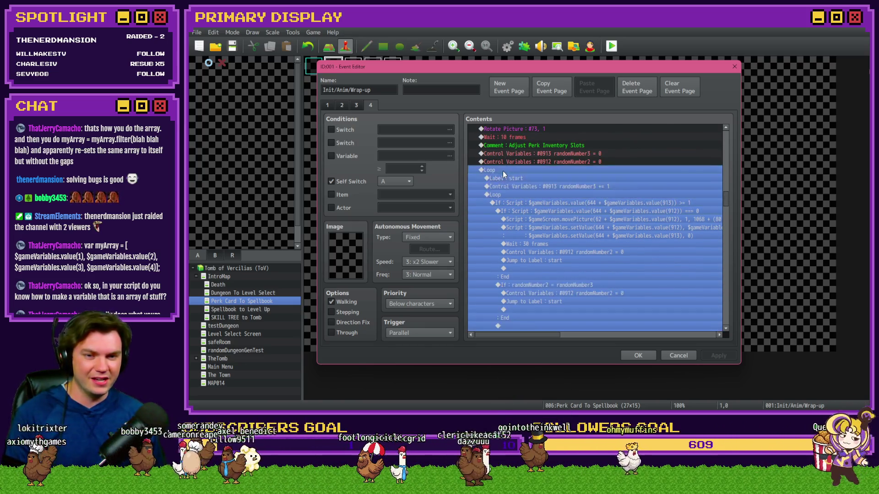
scroll(528, 226, down, 5)
scroll(529, 229, up, 3)
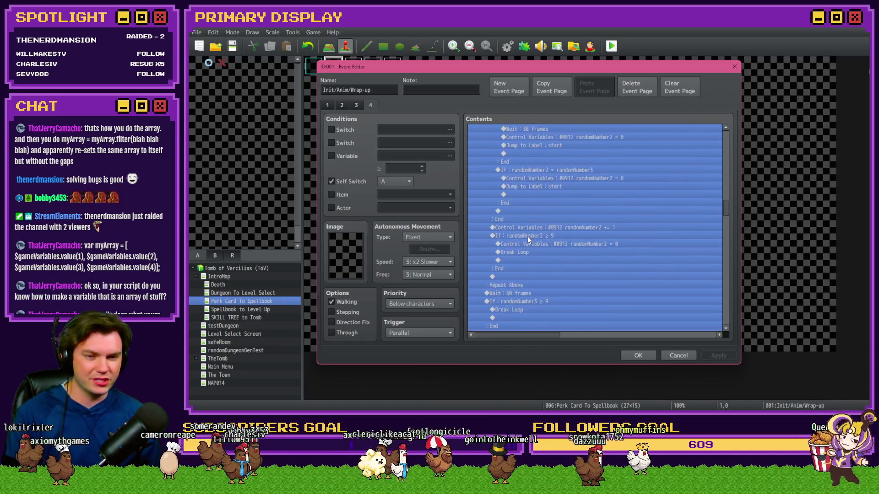
click(544, 220)
scroll(544, 222, up, 2)
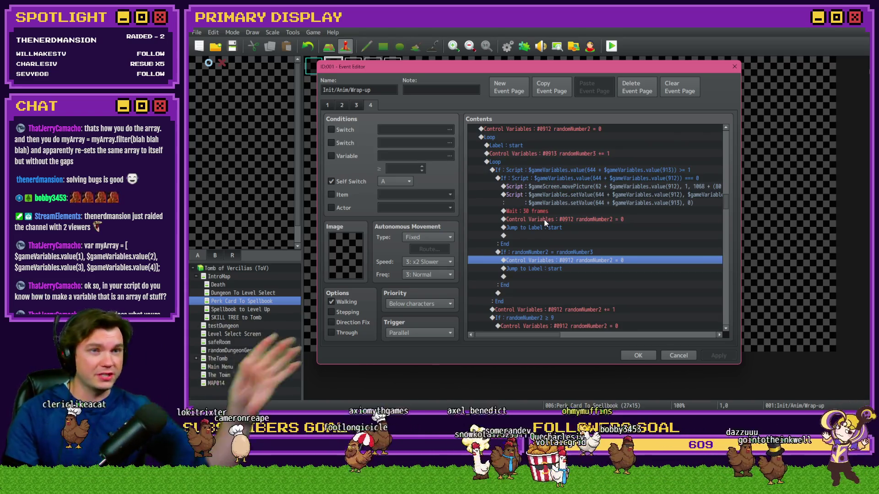
click(540, 163)
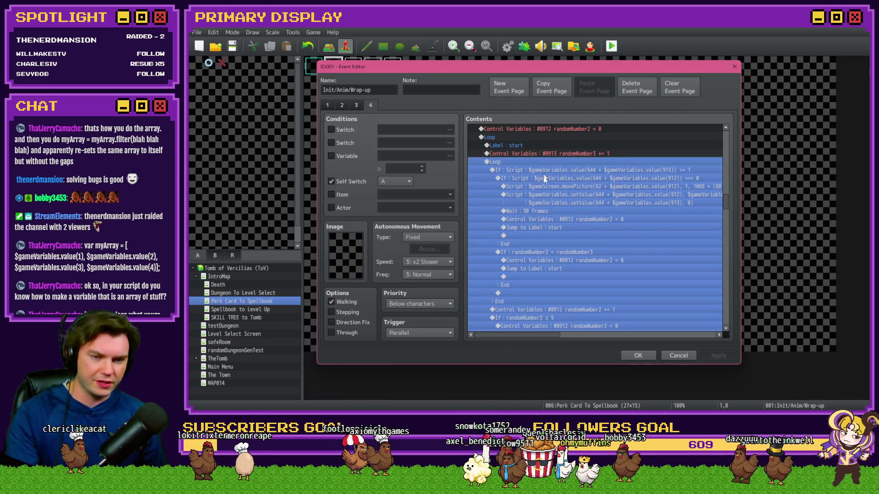
scroll(541, 179, down, 5)
scroll(542, 224, up, 5)
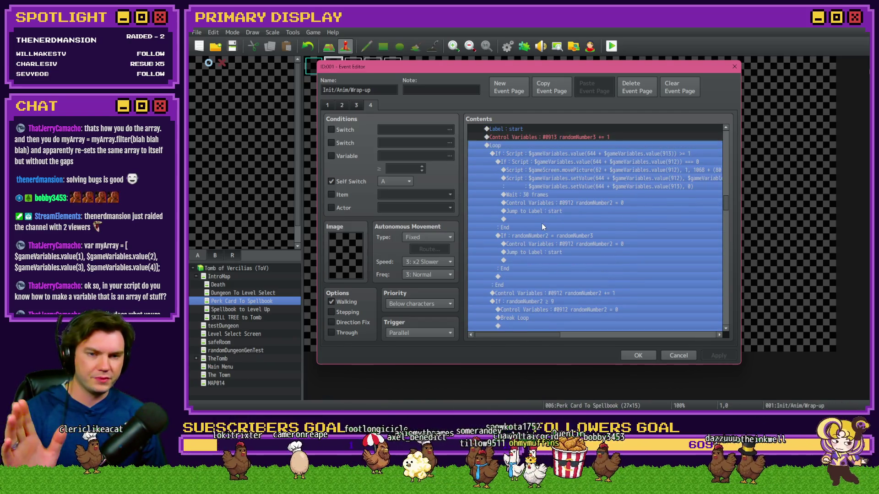
click(556, 155)
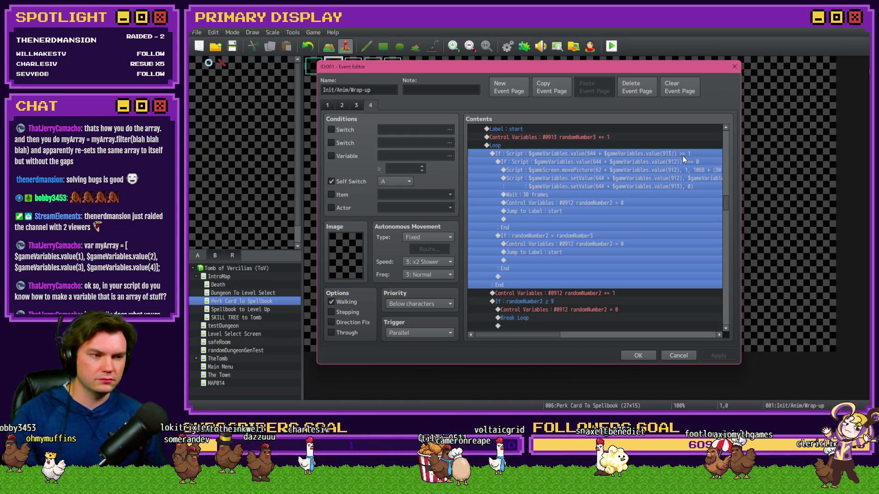
Step: Add an Else branch to the If Script >= 1 slot-occupied condition
double_click(683, 156)
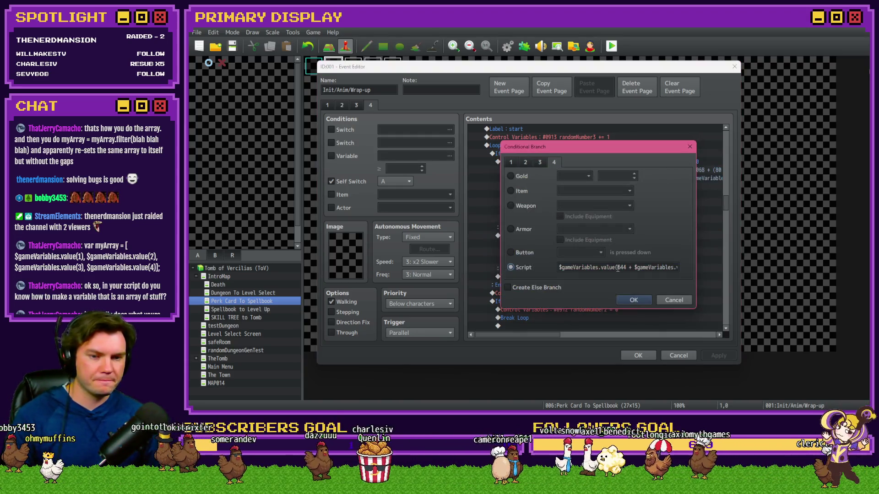
click(634, 301)
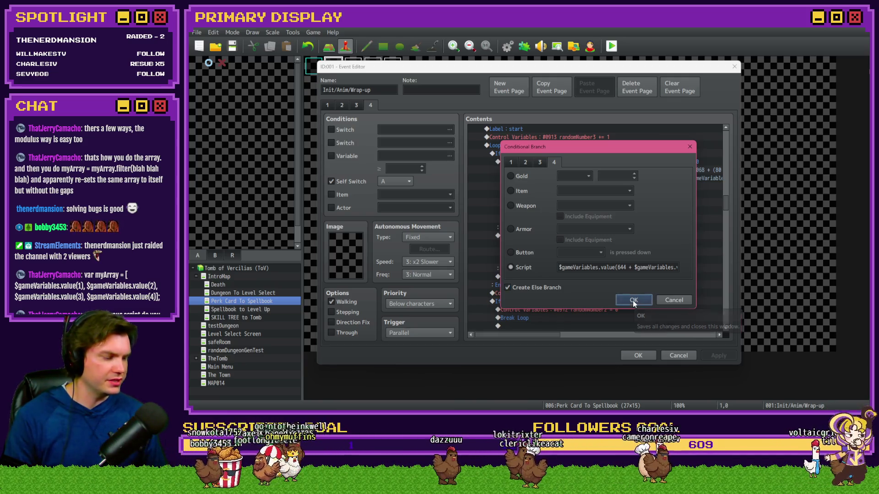
scroll(526, 222, down, 2)
Step: Move the randomNumber2 += 1 increment and its ≥ 9 check into the new Else branch
drag(550, 253, 548, 261)
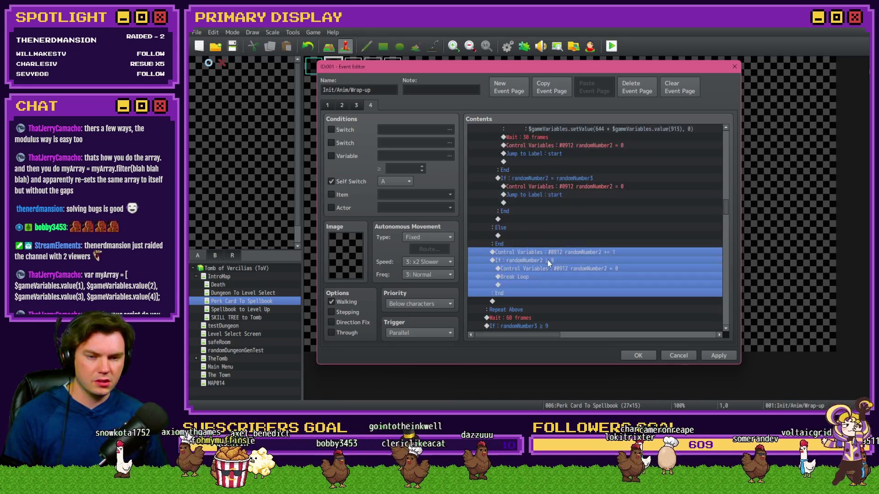
scroll(548, 262, down, 2)
key(Delete)
click(523, 188)
key(ctrl+v)
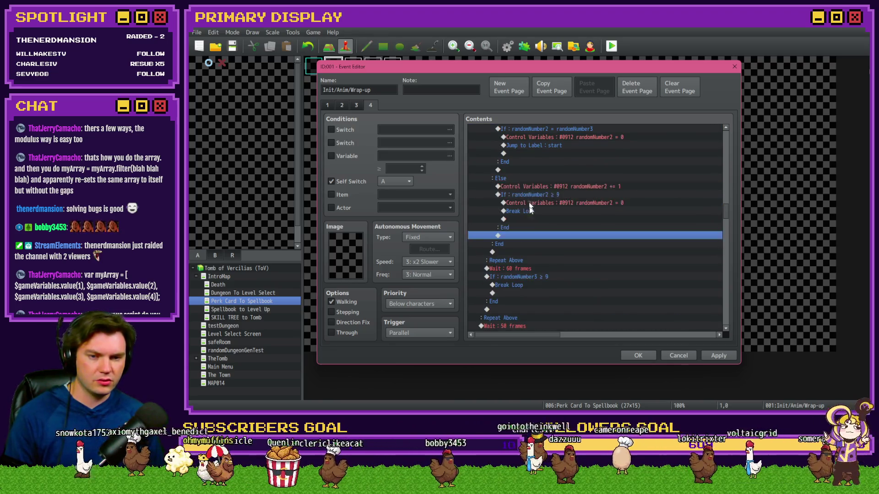
key(ctrl+v)
scroll(520, 255, up, 5)
drag(538, 181, 549, 326)
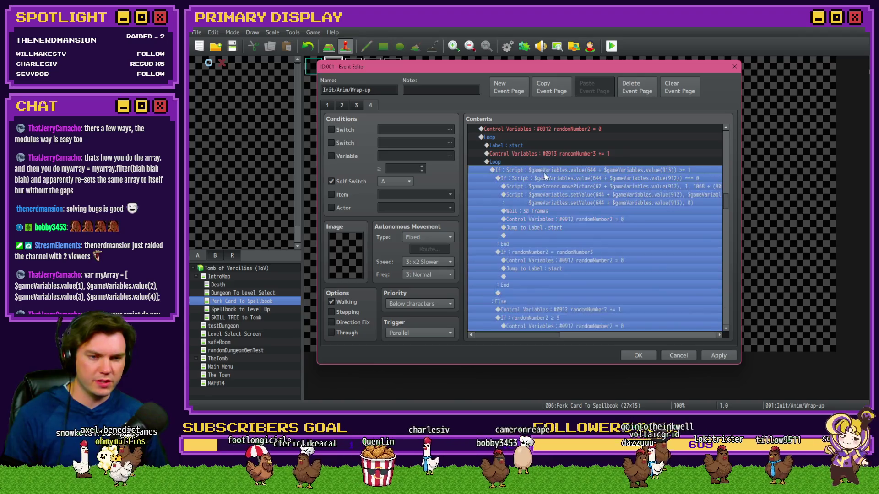
scroll(556, 216, down, 2)
scroll(556, 216, down, 2)
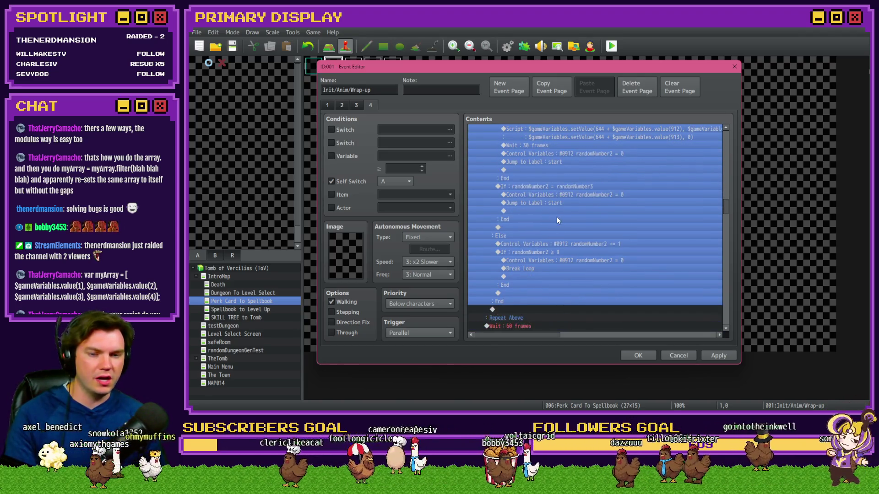
scroll(553, 243, up, 1)
click(549, 261)
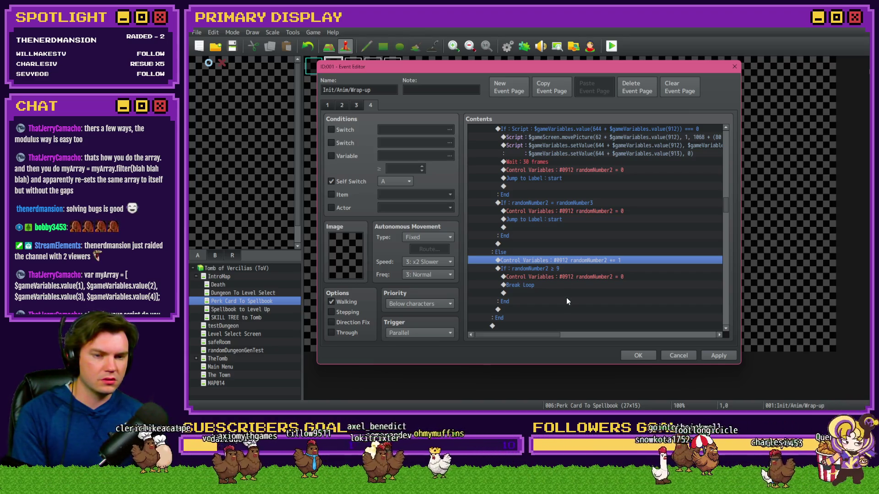
Step: Move the randomNumber2 = 0 reset and Break Loop above the increment, then delete the += 1 row
scroll(567, 298, up, 3)
click(608, 186)
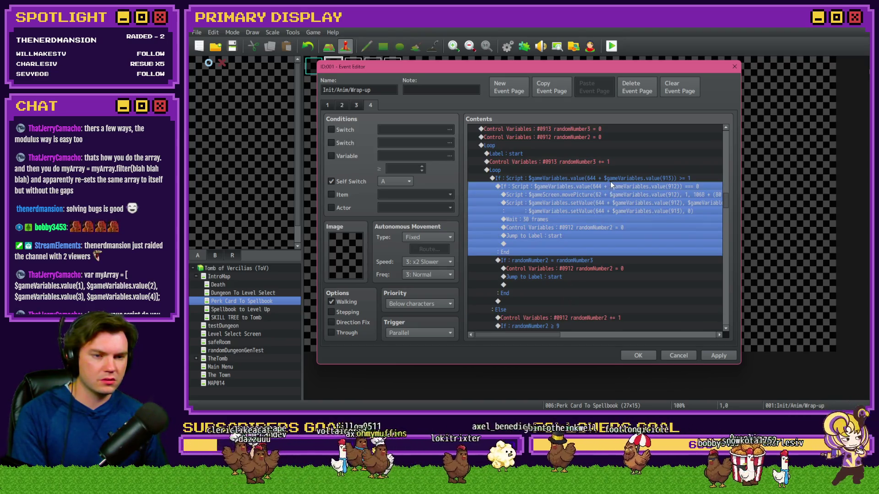
click(610, 181)
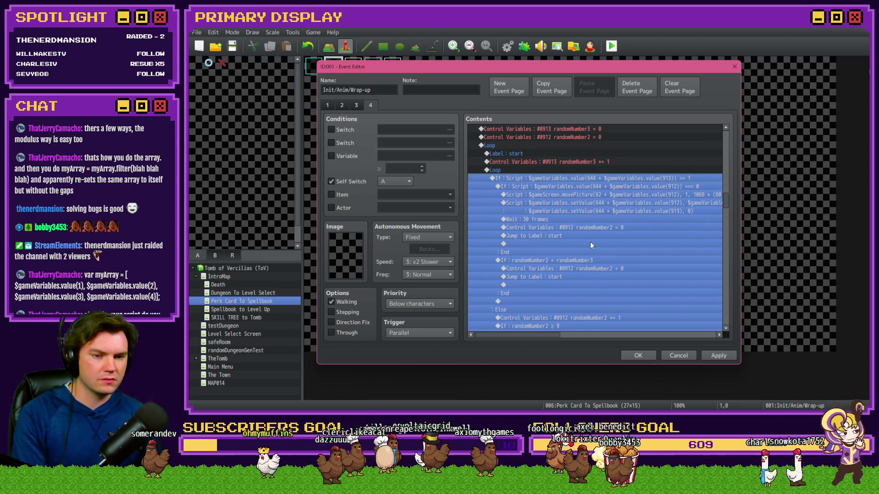
scroll(589, 241, down, 3)
click(582, 260)
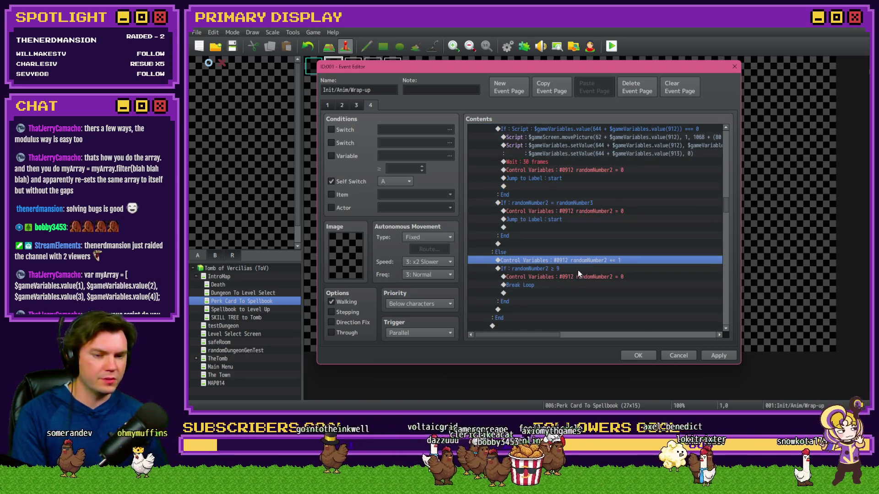
click(579, 277)
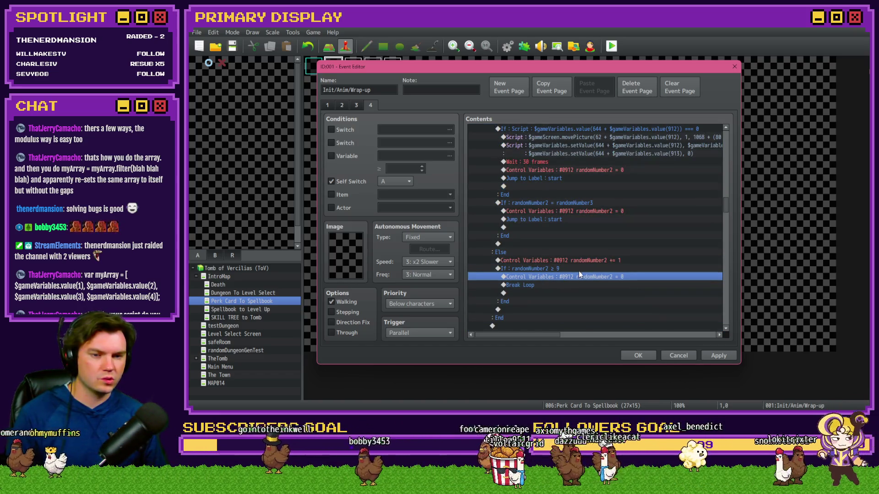
click(579, 269)
click(575, 277)
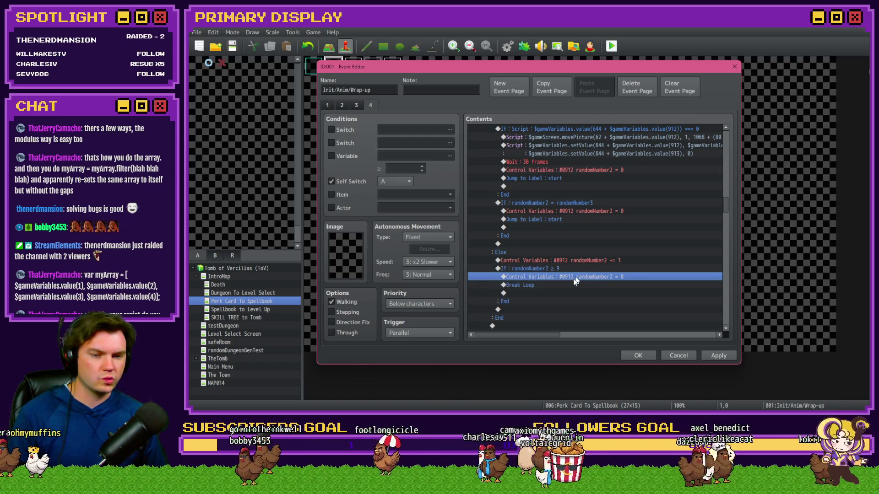
shift+click(564, 285)
key(ctrl+x)
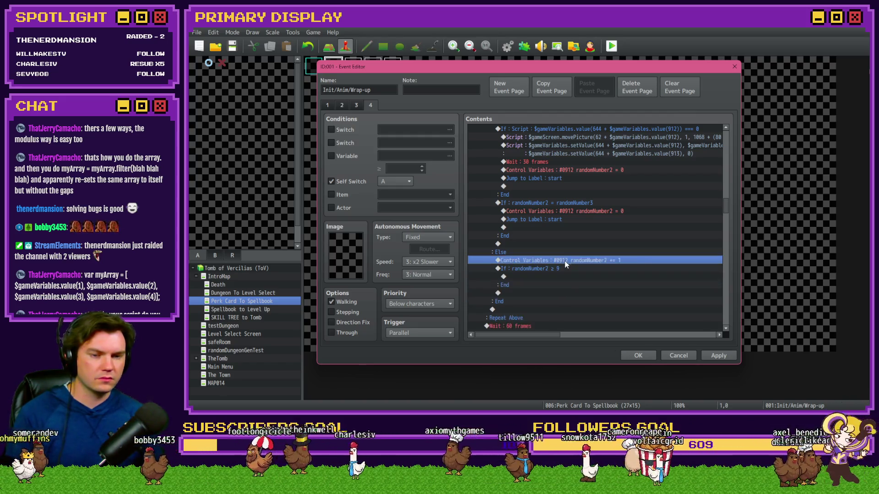
key(ctrl+v)
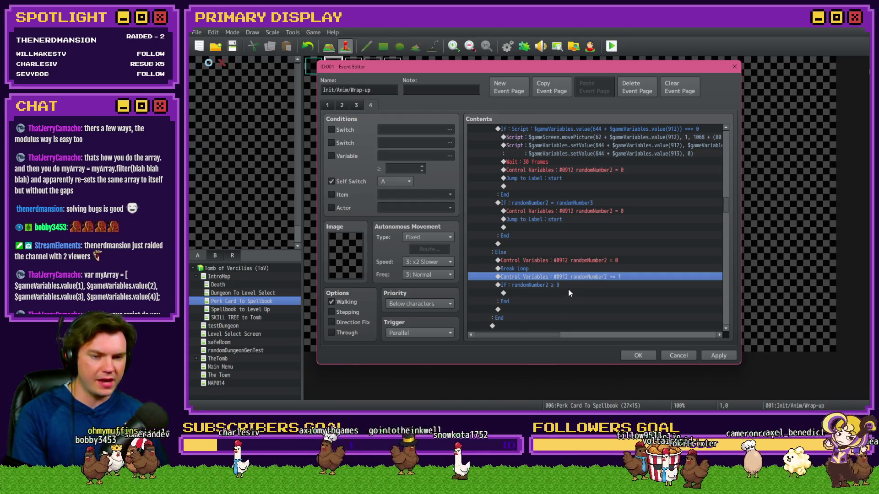
key(Delete)
Step: Review the slot-occupied block and select the inner empty-slot condition
scroll(565, 277, up, 3)
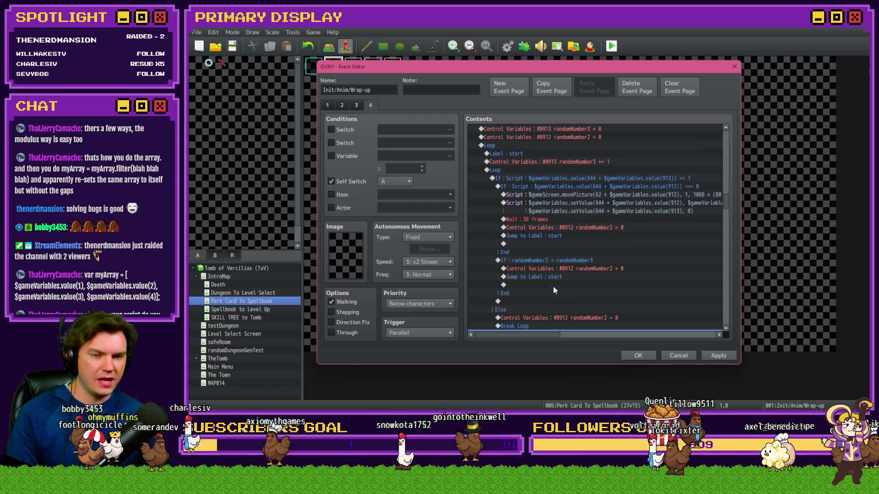
click(582, 184)
scroll(569, 255, down, 3)
scroll(569, 254, up, 4)
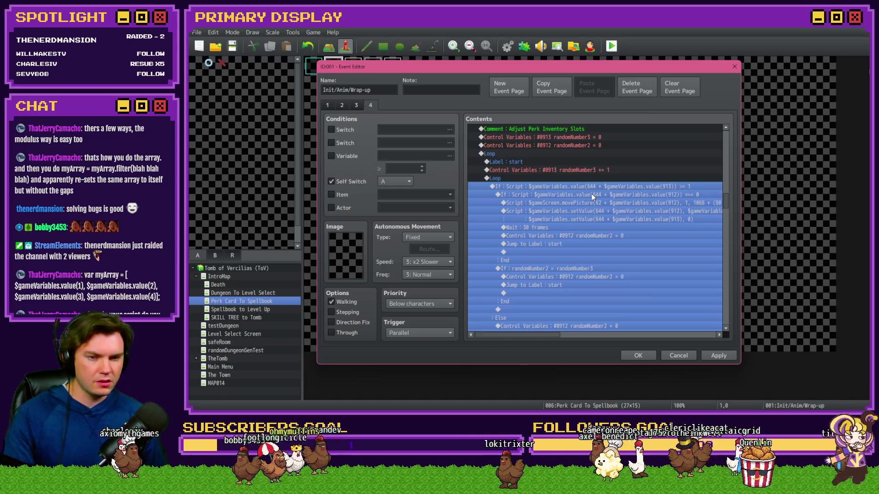
click(593, 196)
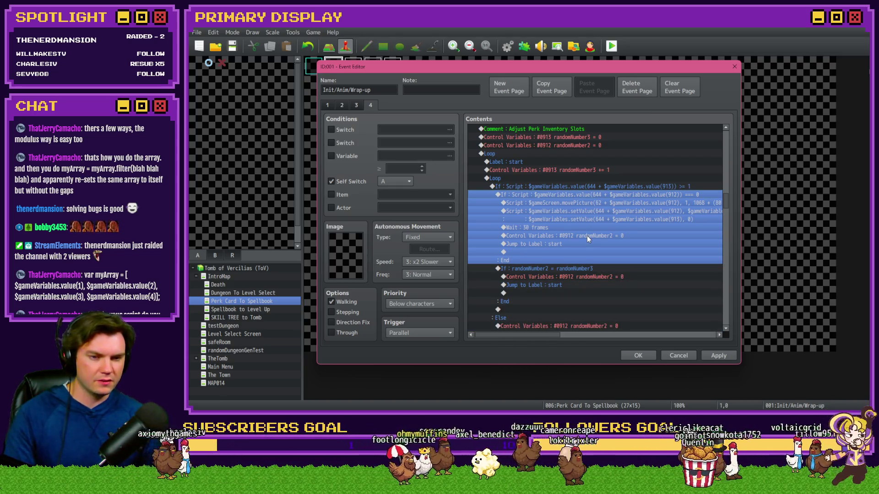
Step: Add an Else branch to the empty-slot script condition
key(space)
click(514, 286)
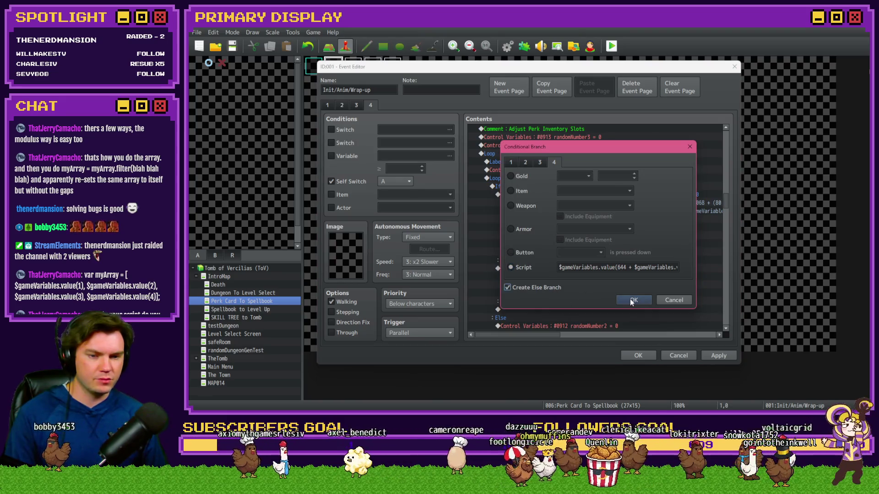
click(630, 297)
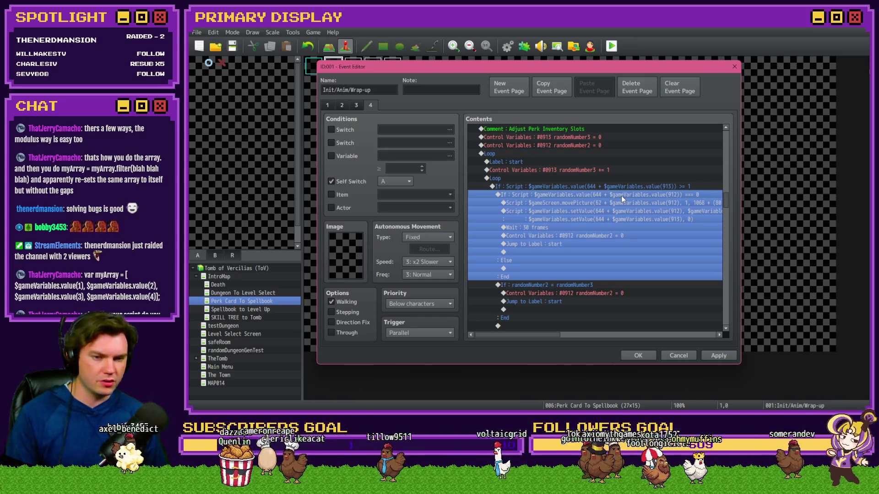
Step: Review the movePicture, setValue, 30-frame wait, randomNumber2 reset and jump-to-start commands
click(622, 202)
click(622, 218)
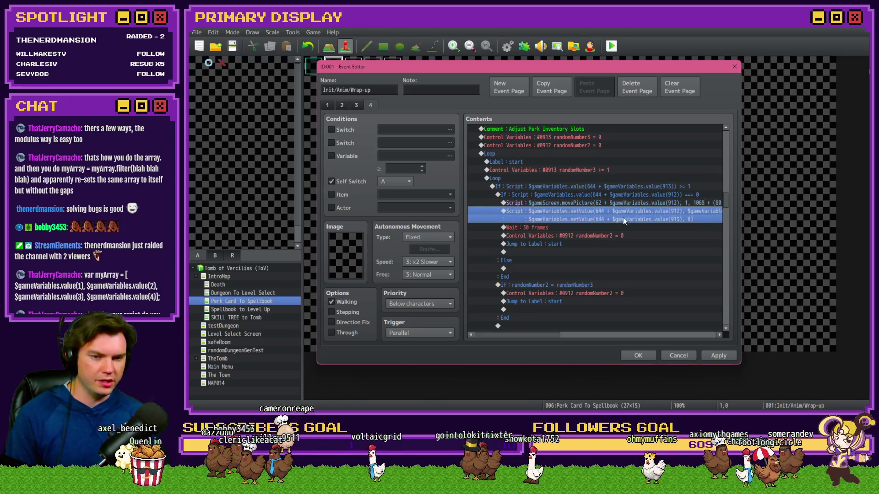
click(620, 228)
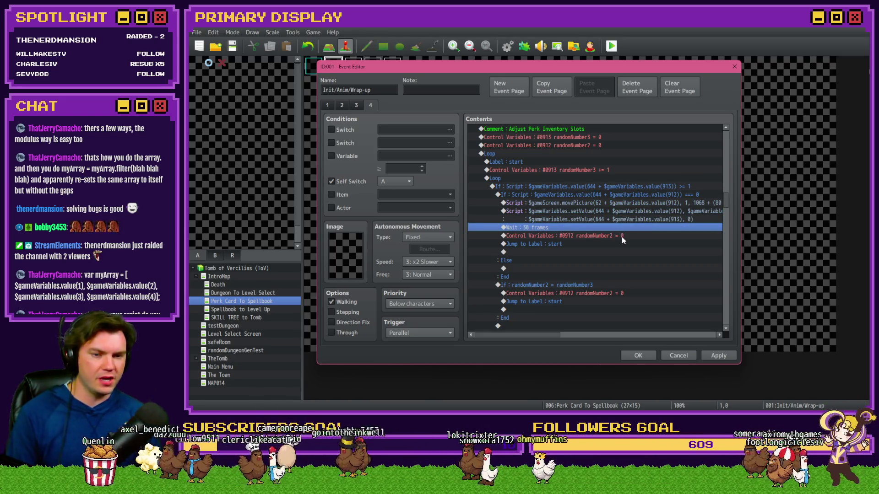
click(622, 236)
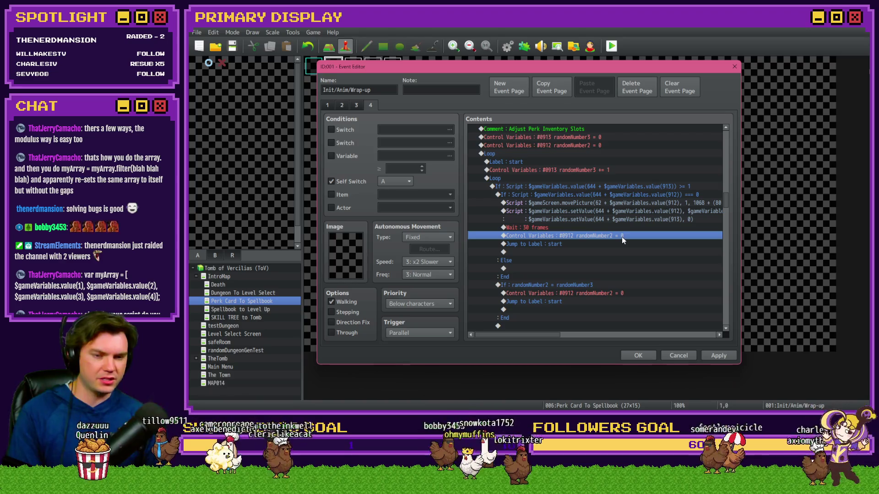
click(619, 244)
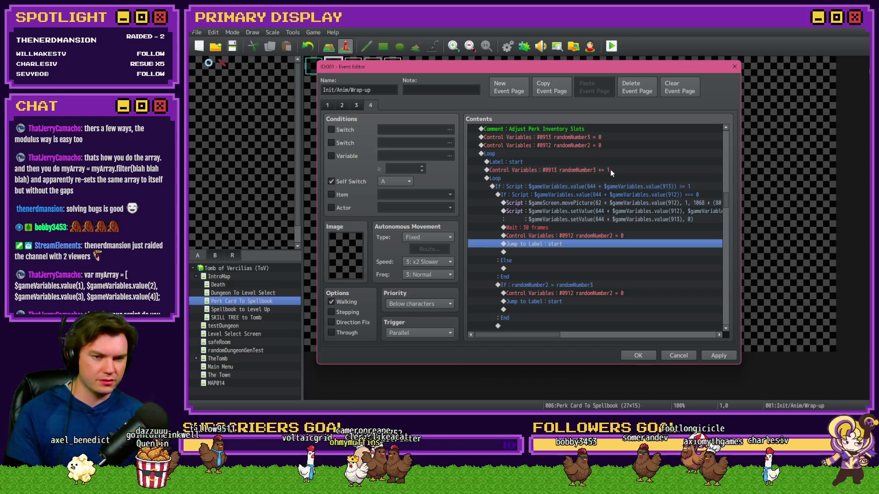
Step: Cut the If randomNumber2 = randomNumber3 block and paste it under the new Else
click(618, 196)
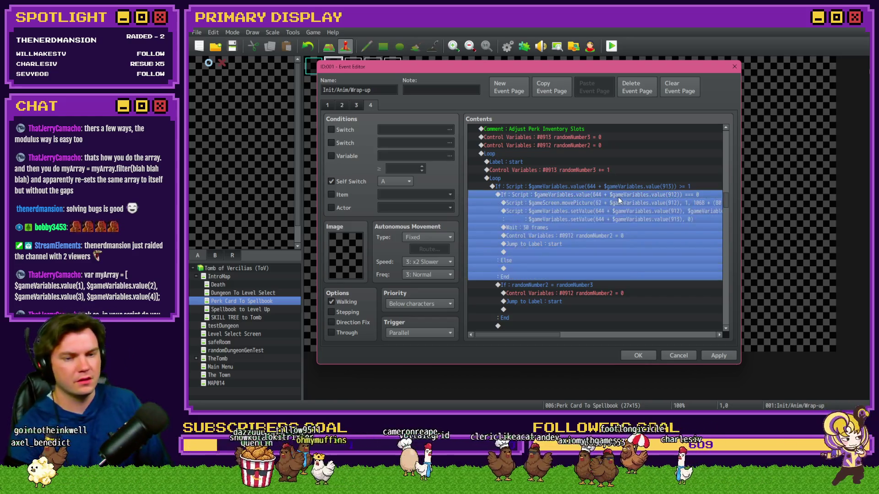
click(576, 270)
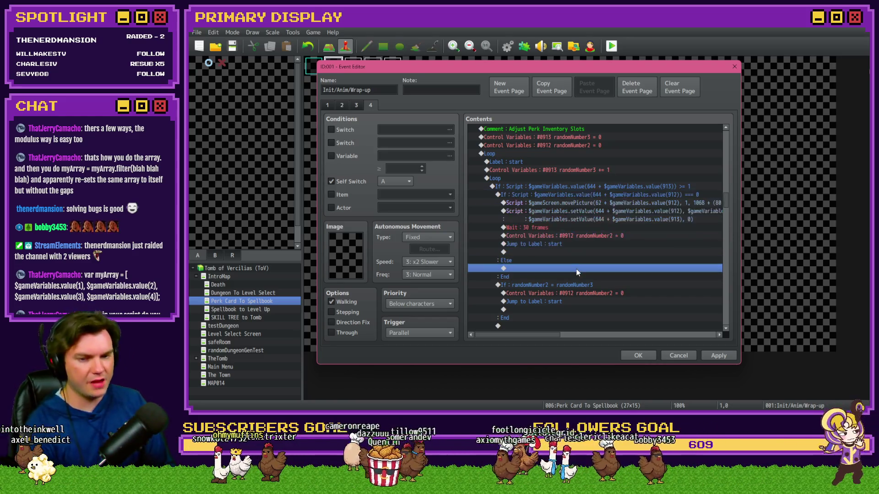
scroll(577, 268, down, 3)
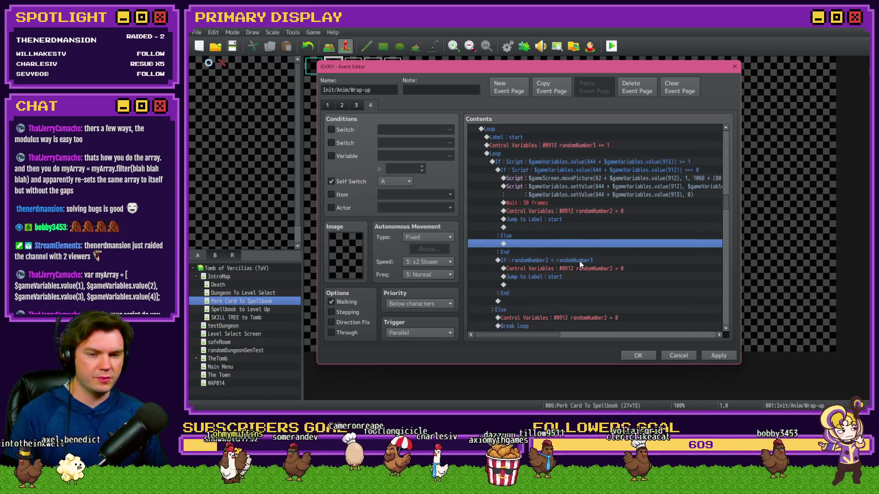
click(581, 261)
key(ctrl+x)
click(547, 245)
key(ctrl+v)
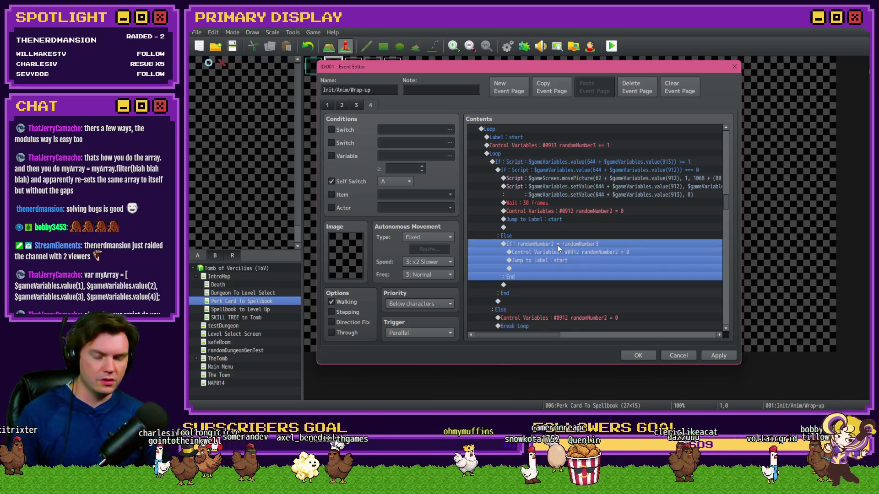
click(592, 252)
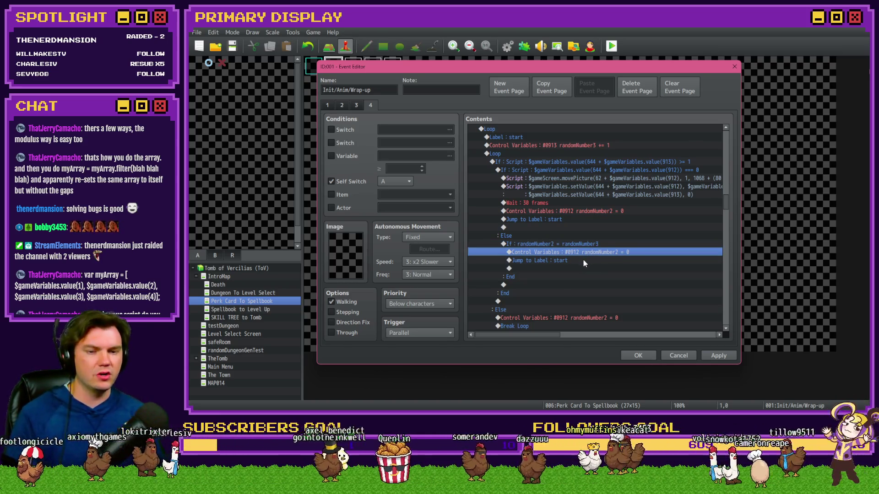
Step: Give the If randomNumber2 = randomNumber3 condition an Else branch
double_click(581, 243)
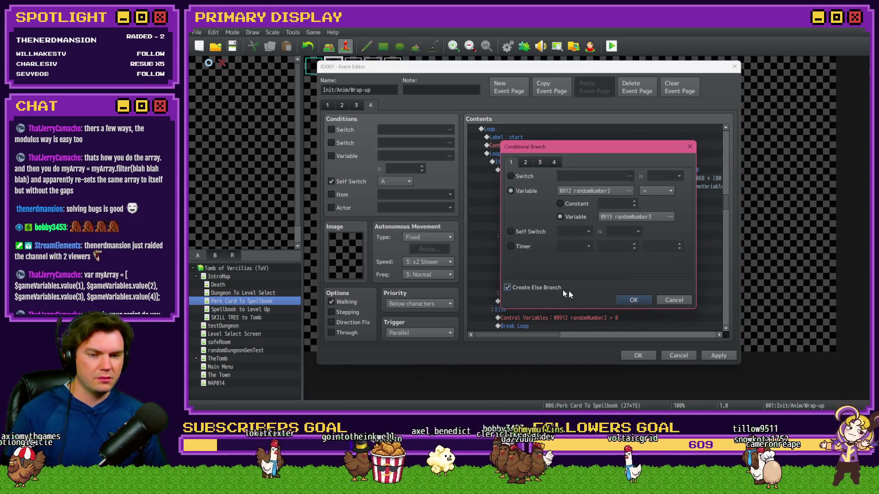
click(633, 299)
scroll(623, 298, down, 2)
click(608, 301)
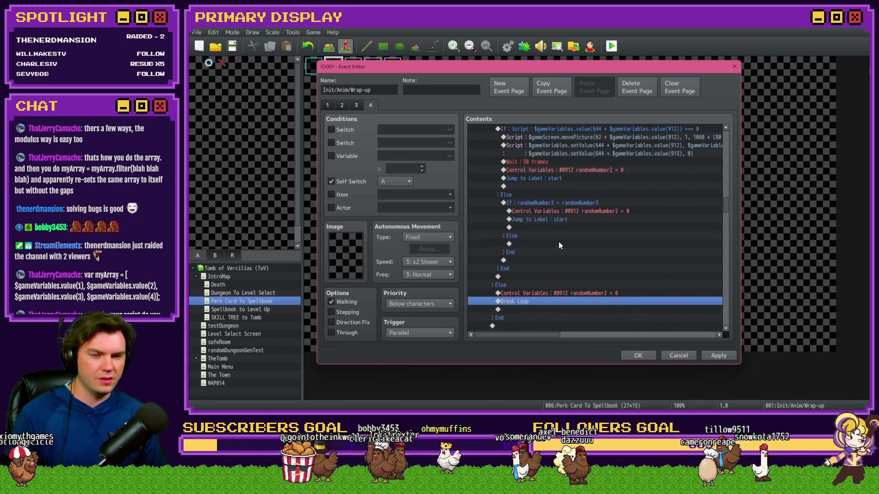
Step: Add Control Variables #0912 randomNumber2 += 1 under that Else and apply the event
double_click(551, 246)
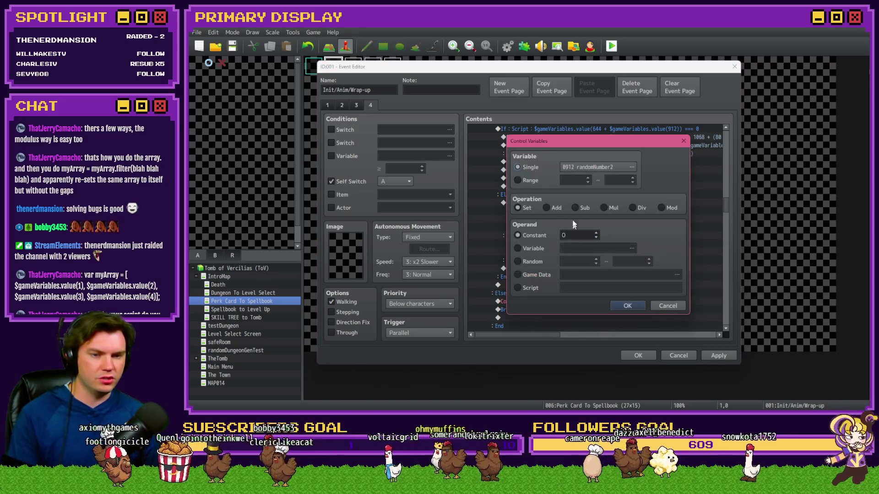
click(628, 306)
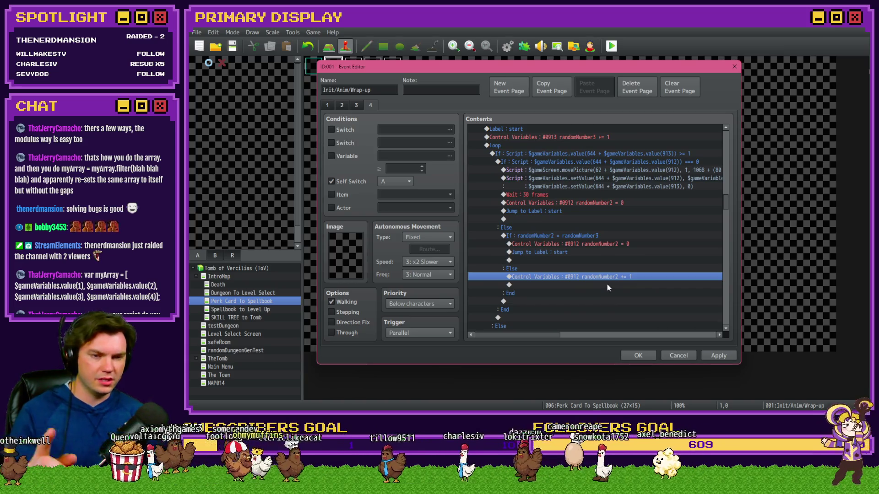
click(714, 356)
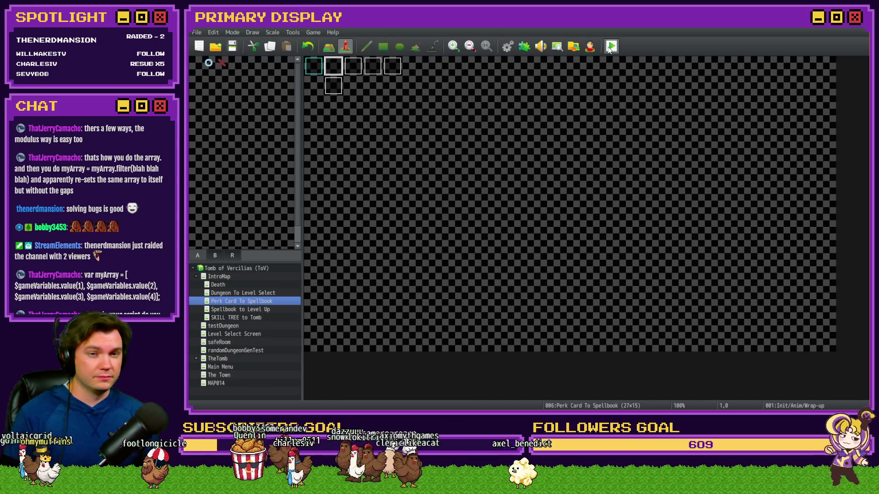
Step: Playtest and take the amethyst, gauntlet, jadeite, cheese wheel, sapphire, scroll and ruby perk cards
click(607, 48)
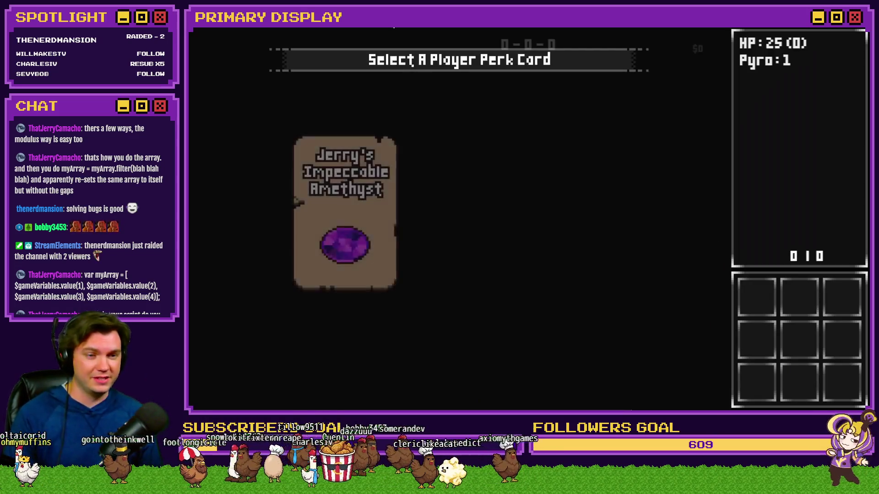
click(389, 175)
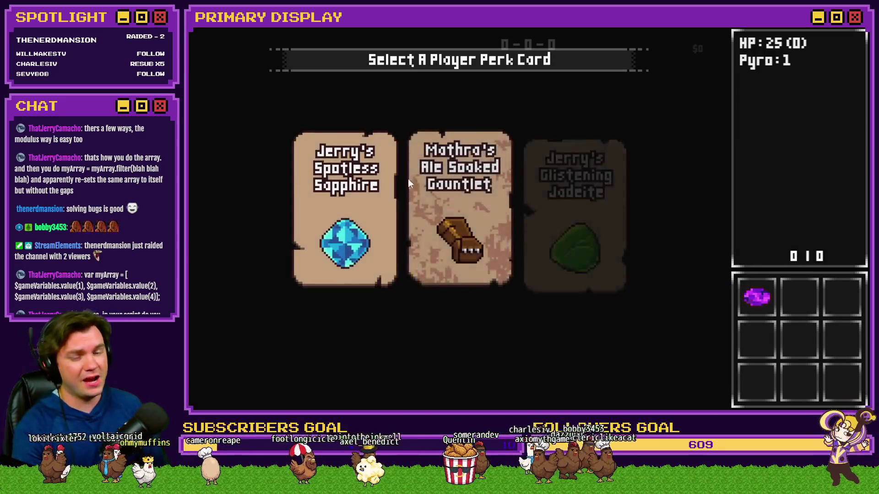
click(463, 193)
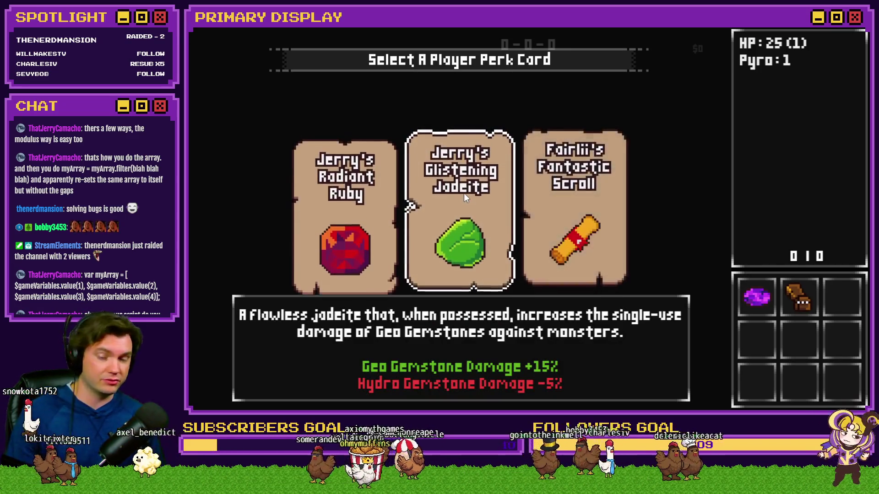
click(463, 193)
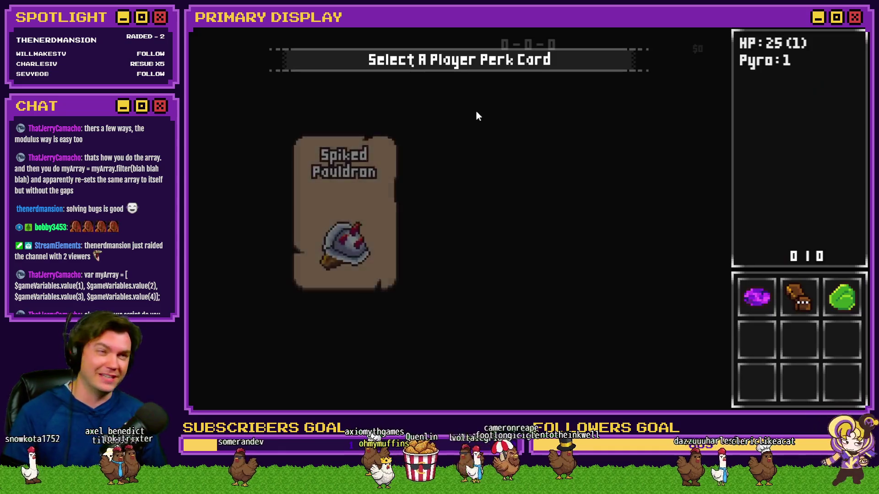
click(532, 160)
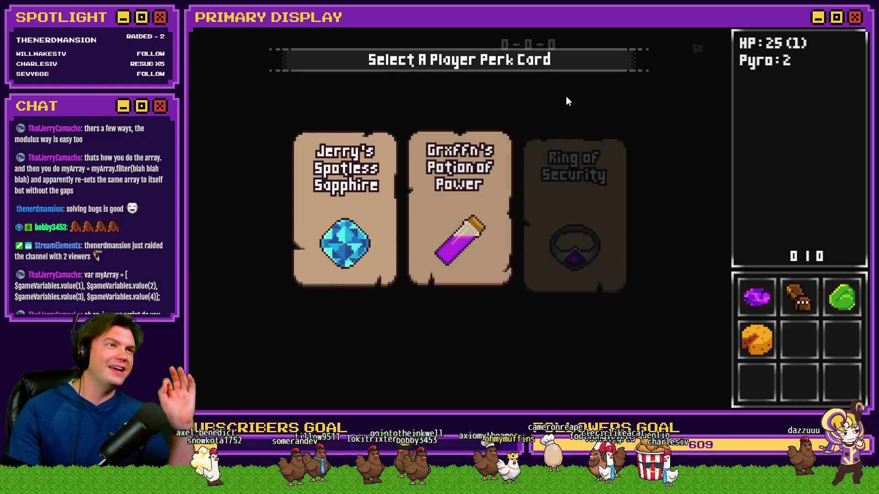
click(398, 142)
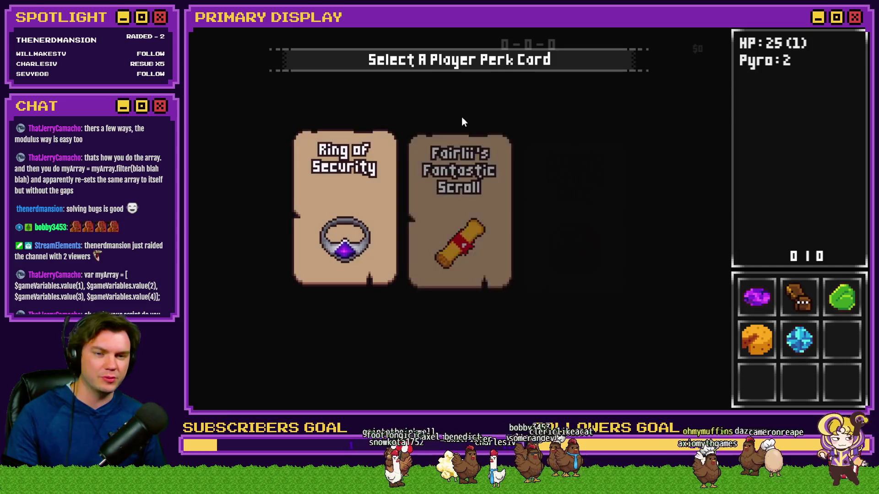
mouse_move(486, 132)
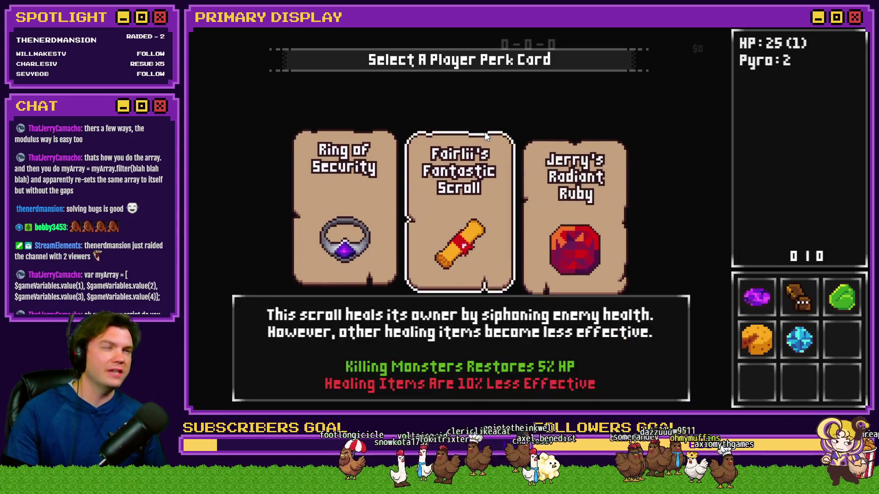
mouse_move(588, 196)
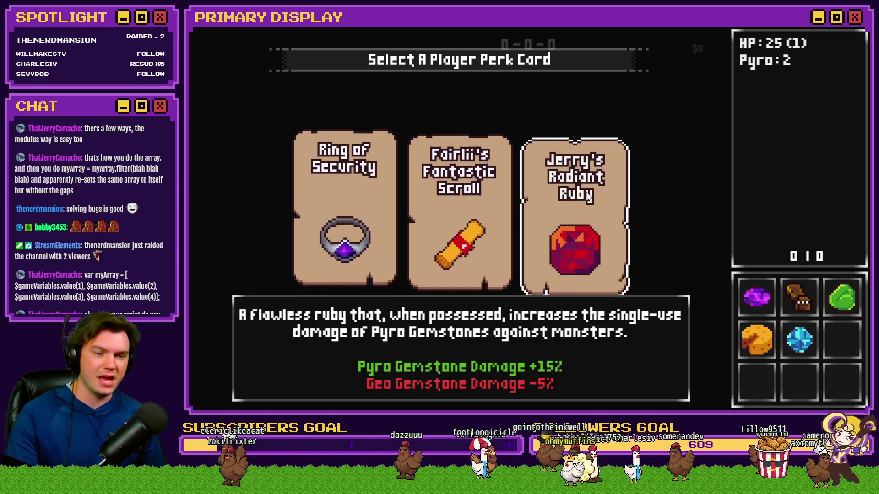
mouse_move(449, 223)
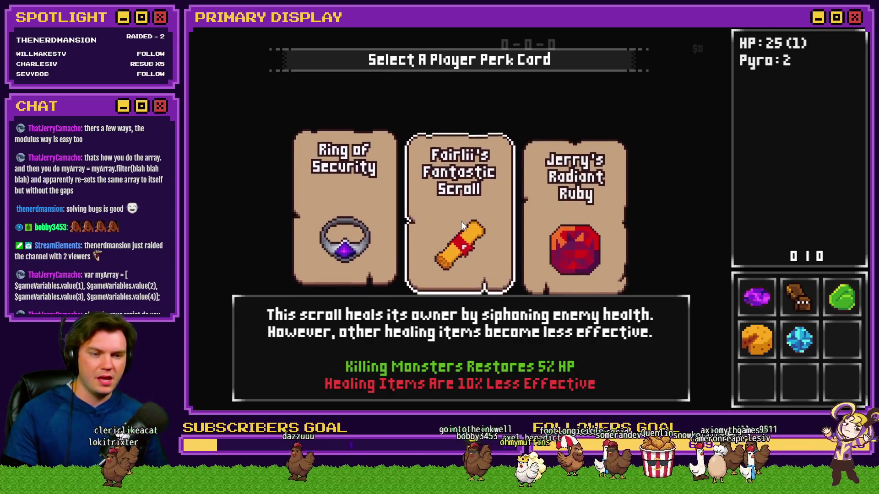
click(463, 221)
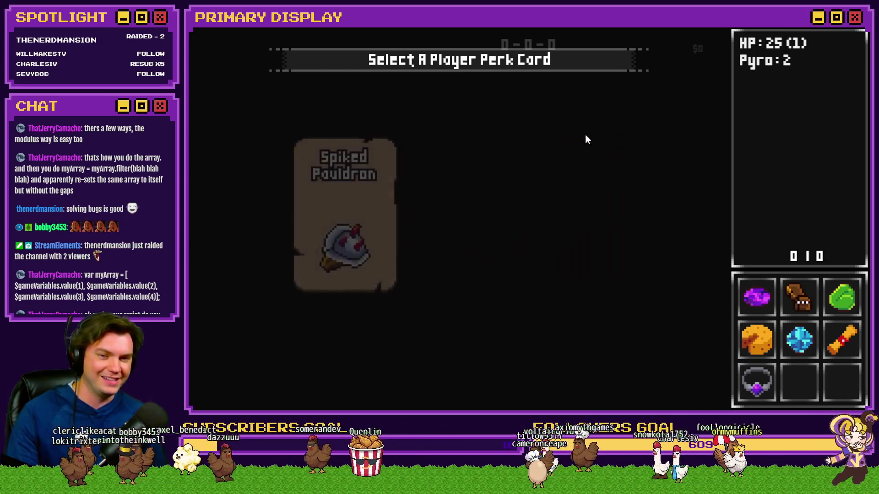
mouse_move(580, 210)
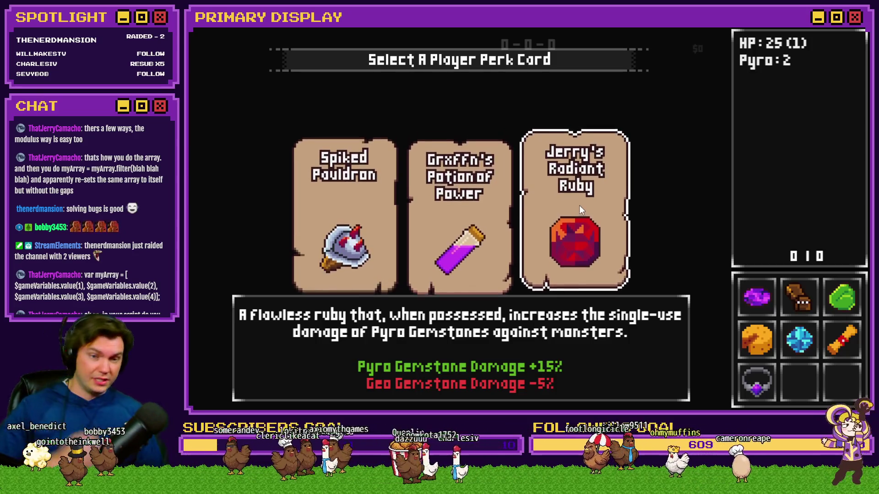
click(579, 206)
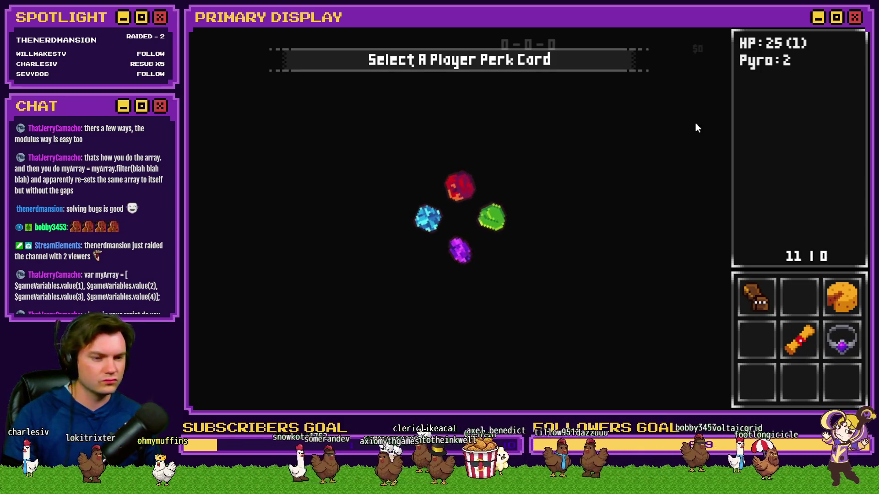
Step: Restart the playtest and take the Ring of Security, ruby and wizard hat perk cards
key(alt+F4)
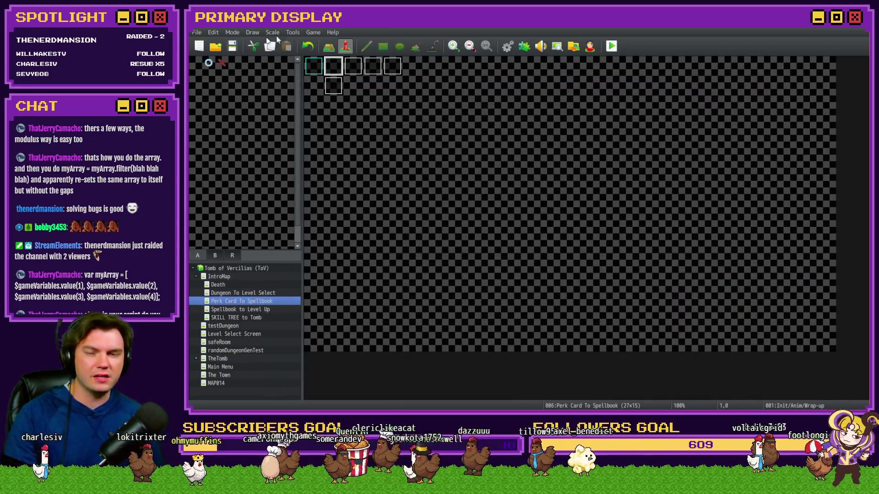
click(612, 48)
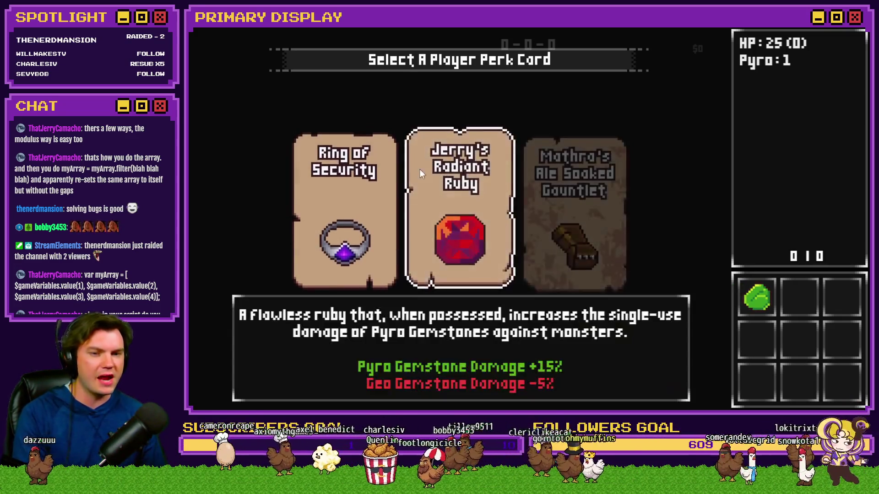
click(390, 186)
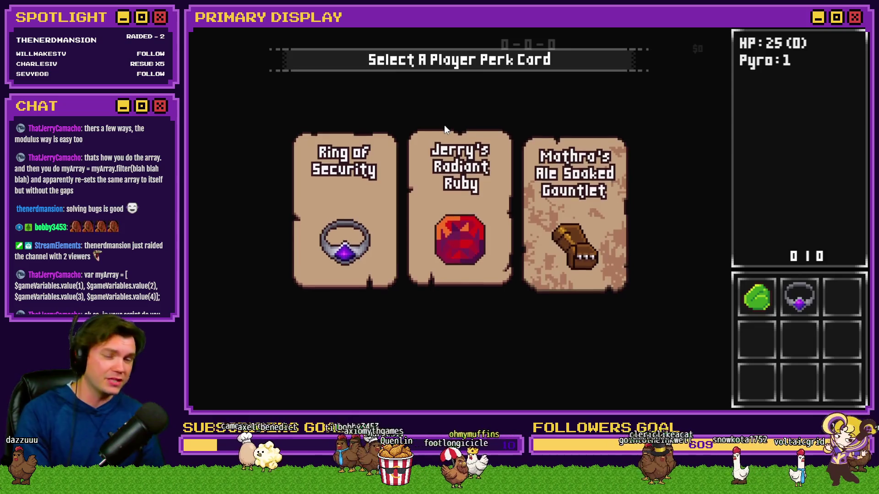
click(463, 108)
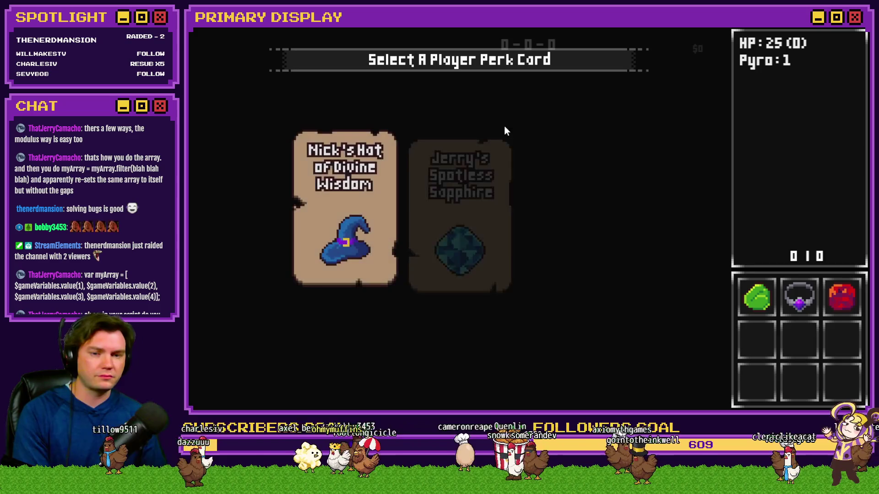
click(372, 189)
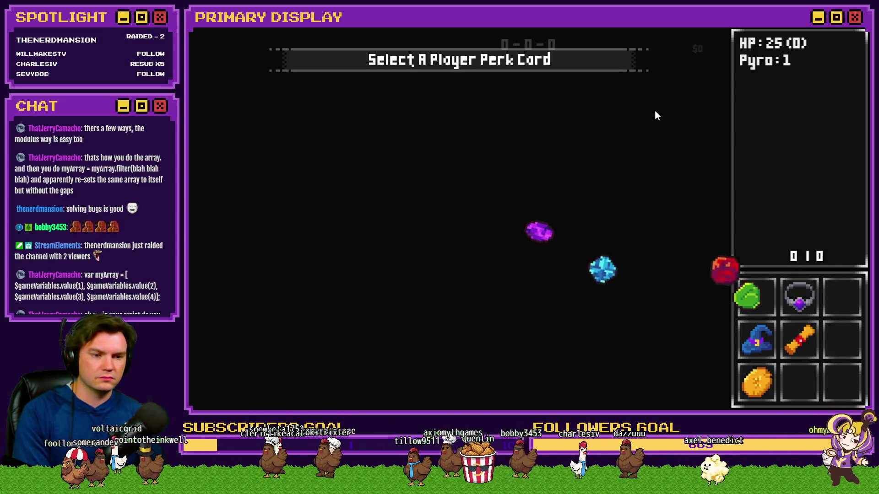
Step: Show debug variables V[0641-0650] with the perkCardSelected slot values
key(F9)
scroll(275, 146, down, 20)
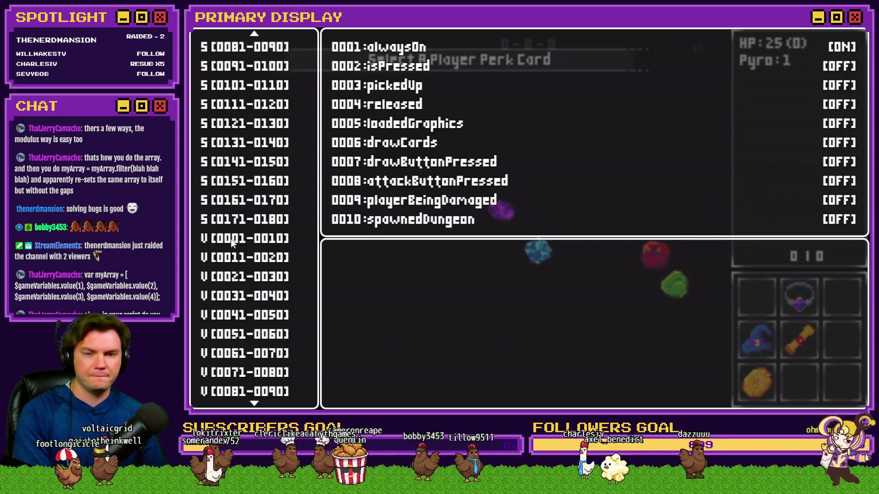
scroll(243, 238, down, 20)
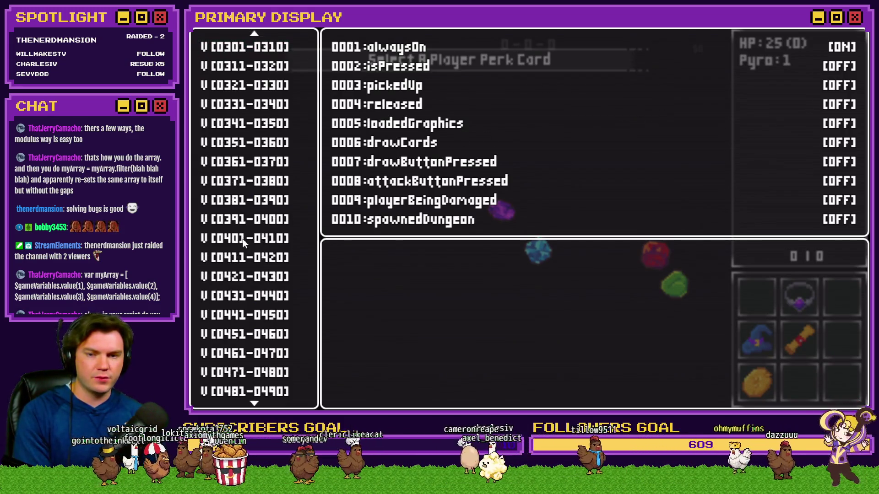
click(263, 220)
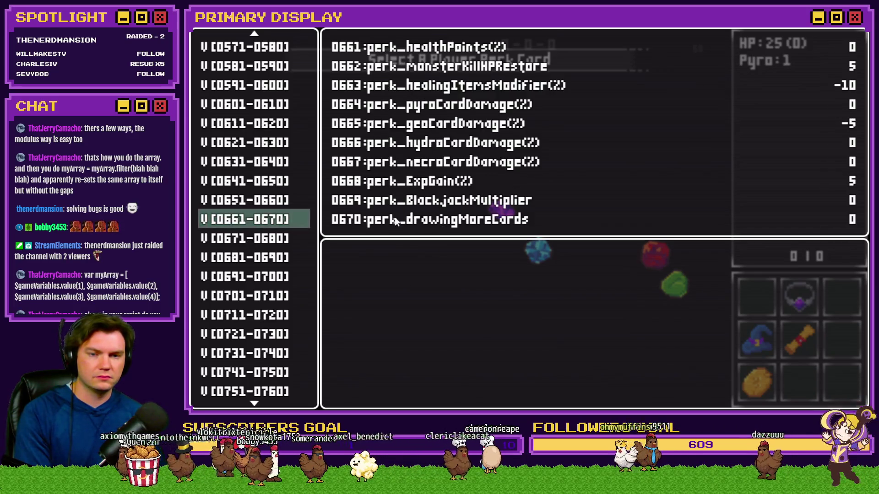
key(Up)
key(Up)
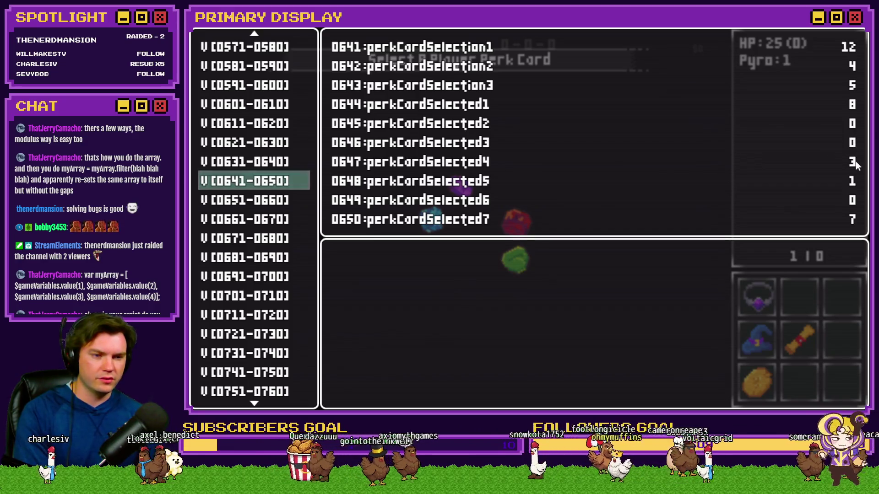
Step: Toggle the debug list while the game runs until perkCardSelected1–4 read 8, 3, 1, 7
key(Escape)
key(F9)
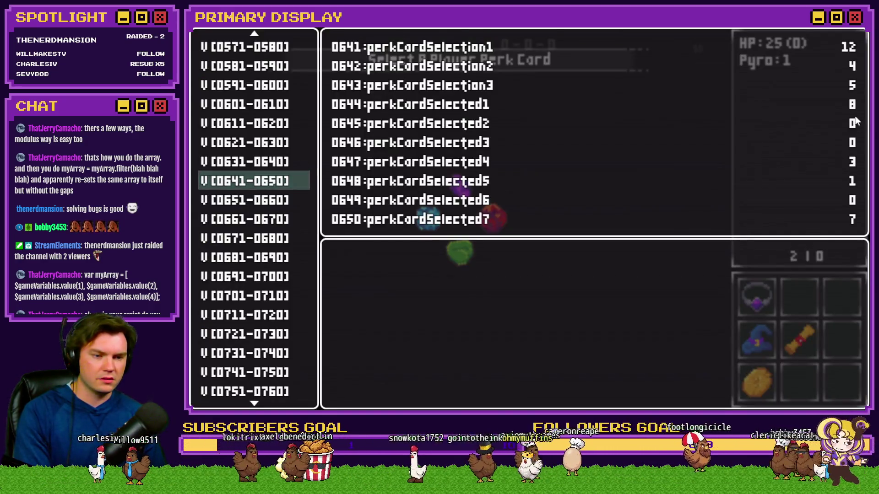
key(Escape)
key(F9)
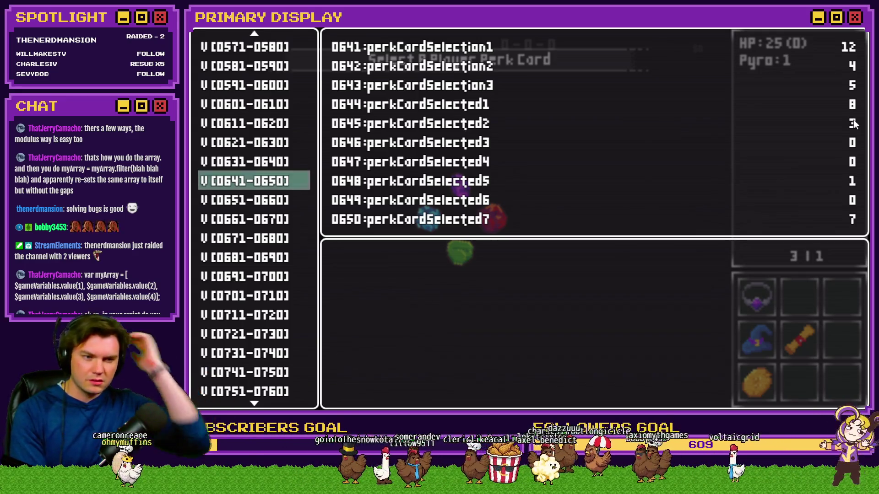
key(Escape)
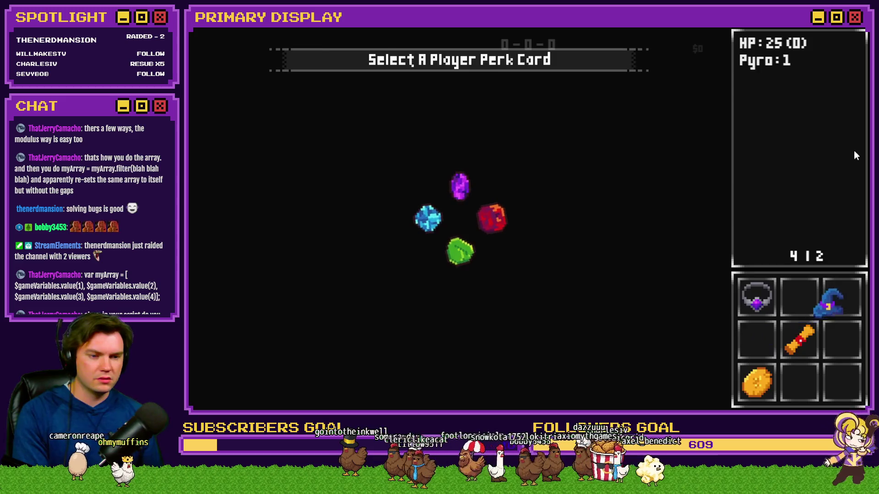
key(F9)
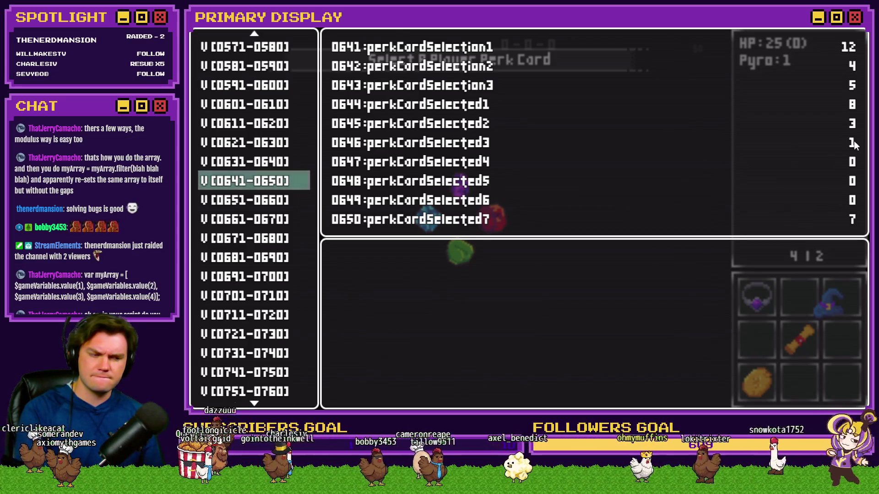
key(Escape)
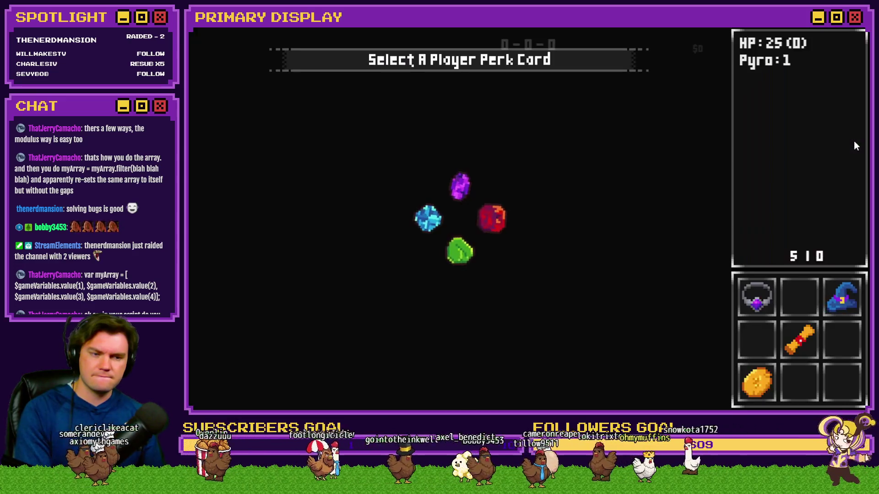
key(F9)
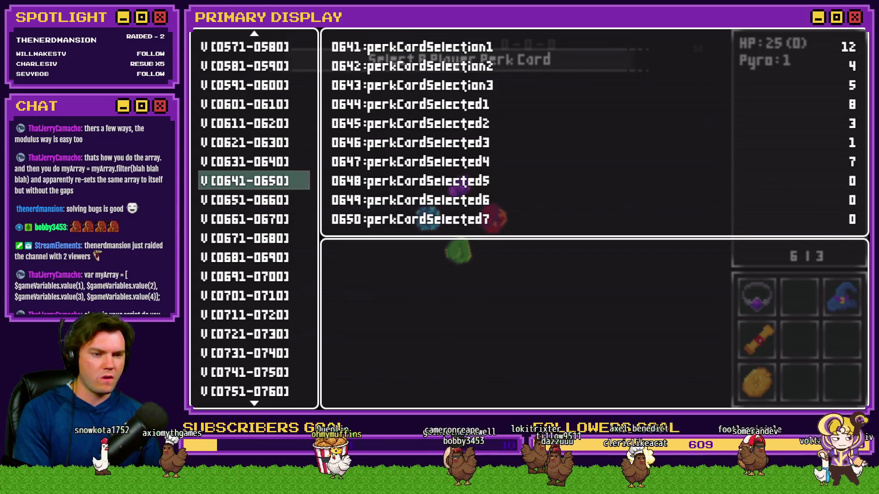
Step: Keep toggling the debug list until perkCardSelected5 and 6 show 1 and 12
key(Escape)
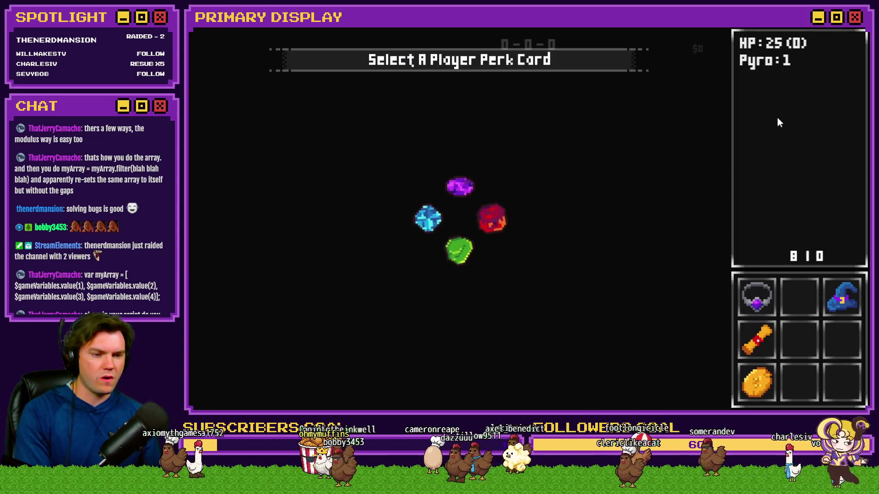
key(F9)
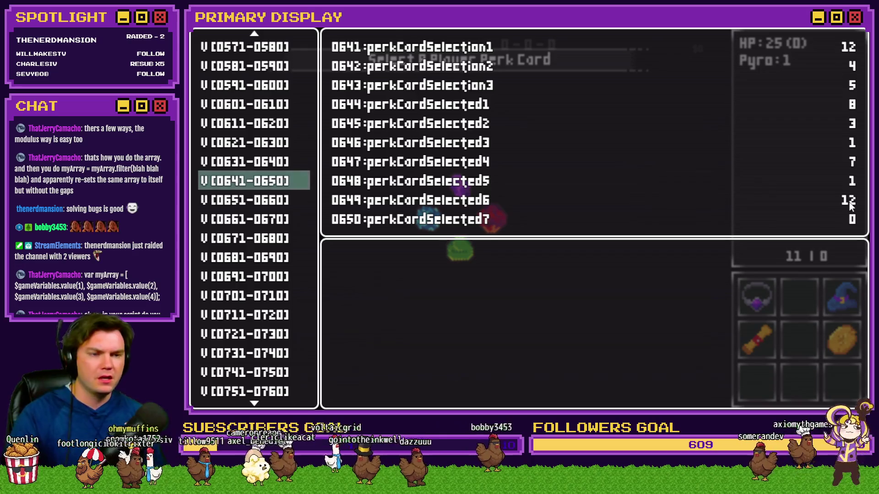
key(Escape)
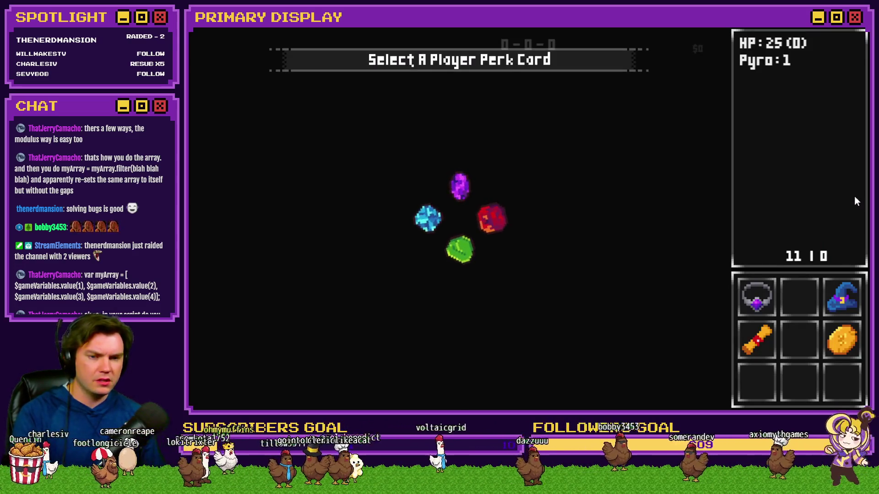
key(F9)
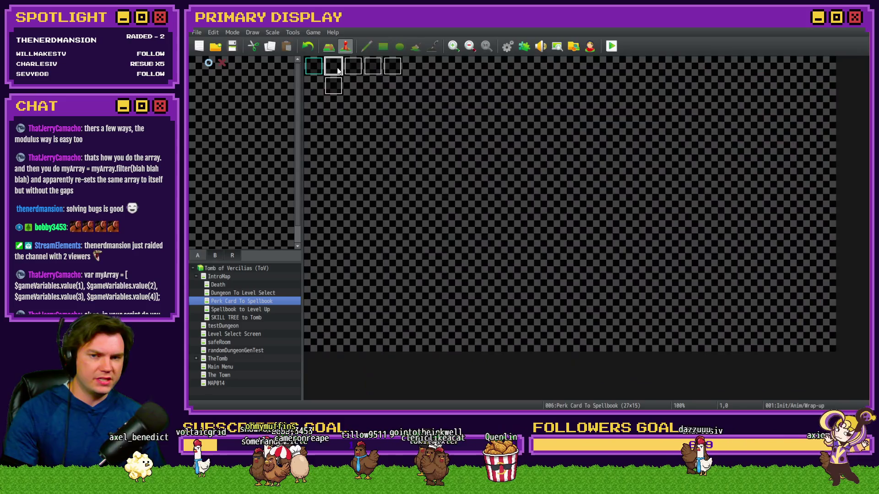
Step: Duplicate the Break Loop under 'If randomNumber3 ≥ 9' on page 4 of Init/Anim/Wrap-up, then apply
double_click(339, 69)
click(373, 106)
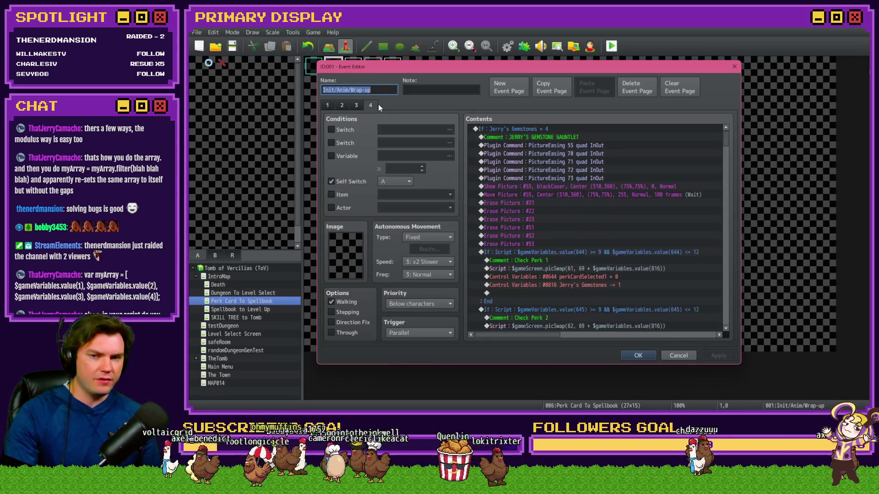
drag(726, 143, 729, 217)
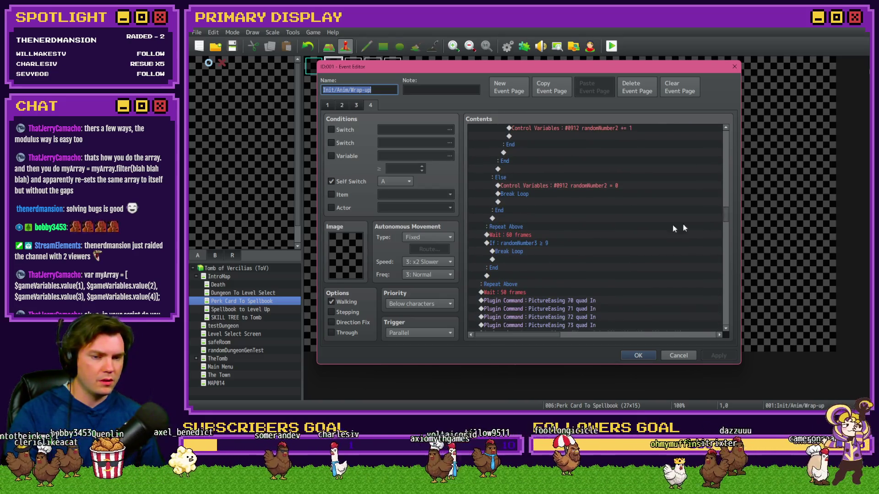
click(562, 244)
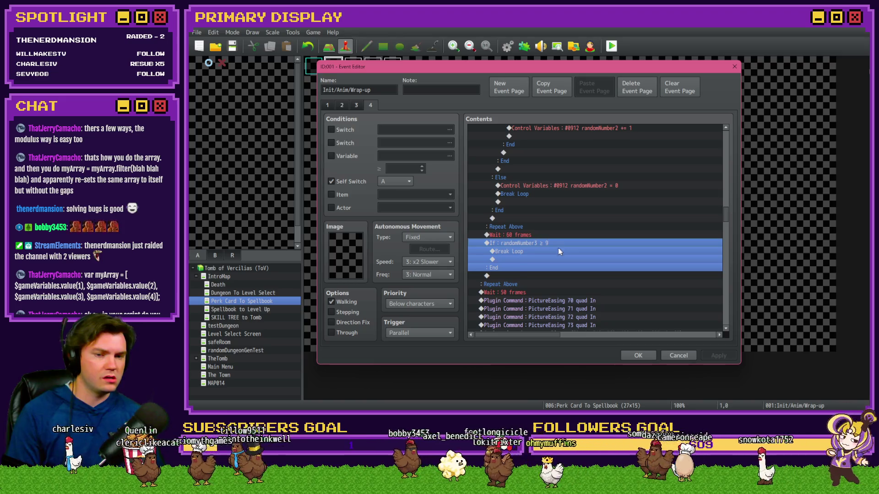
click(558, 249)
key(ctrl+c)
key(ctrl+v)
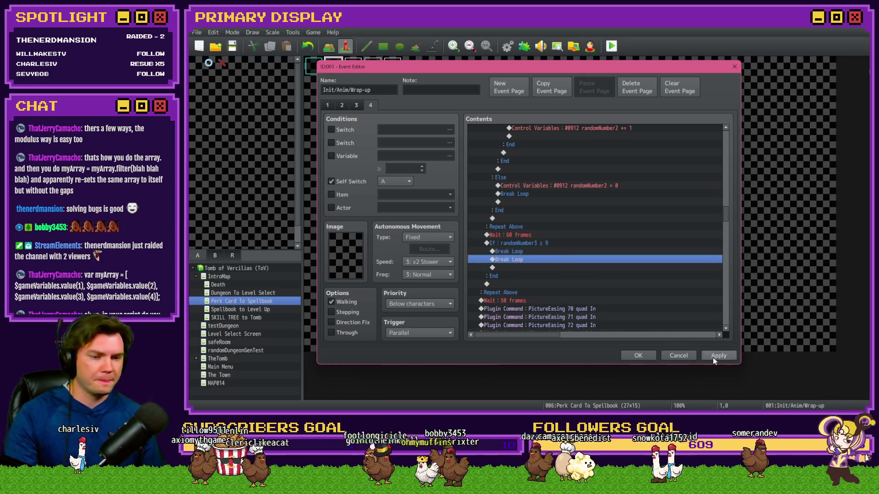
click(637, 356)
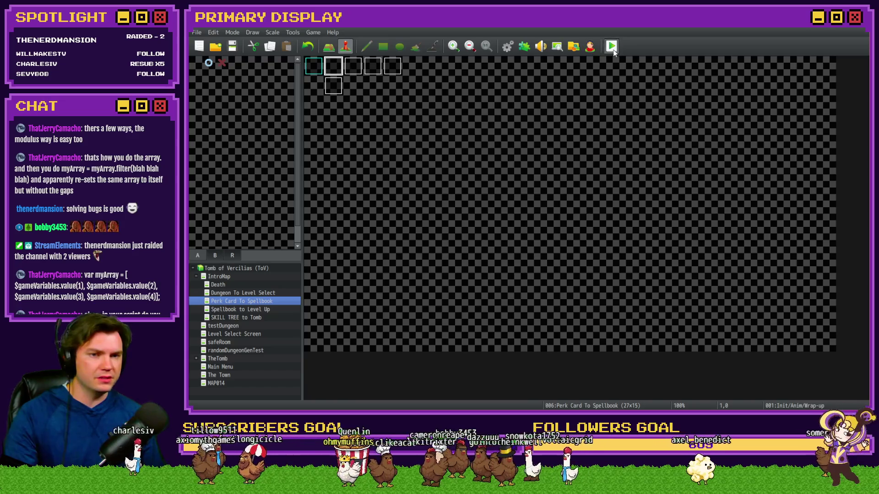
Step: Start a playtest and pick the cheddar wheel and Ring of Security perk cards
key(ctrl+r)
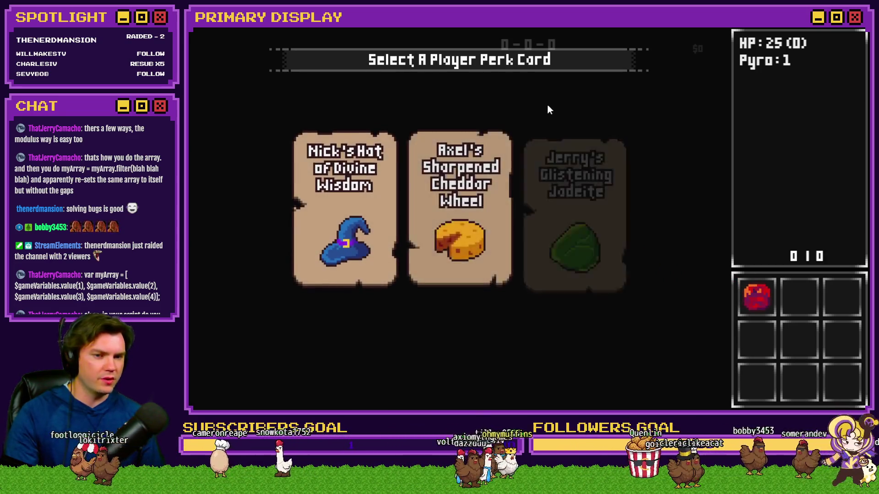
click(479, 170)
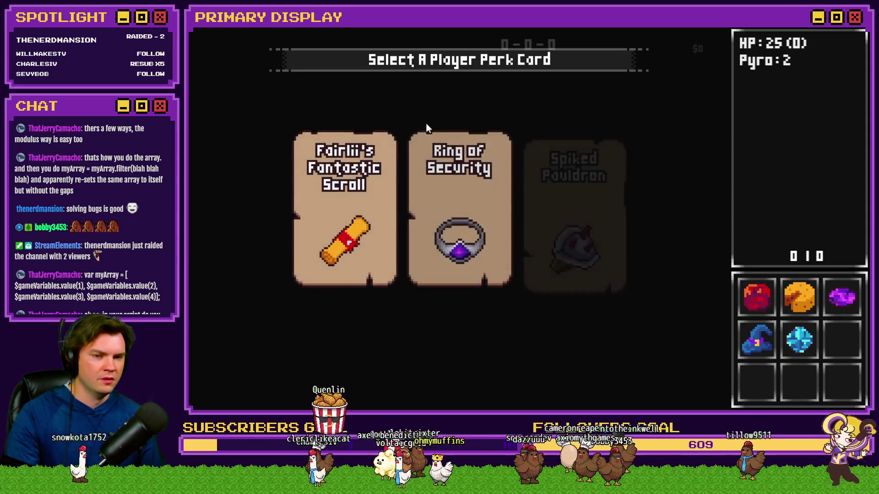
click(479, 148)
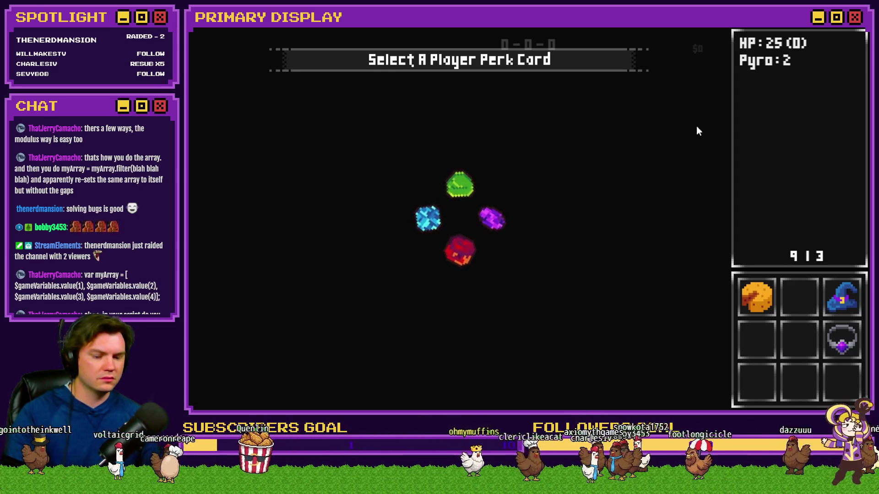
Step: Toggle the F9 debug list on and off twice to compare it with the game screen
key(F9)
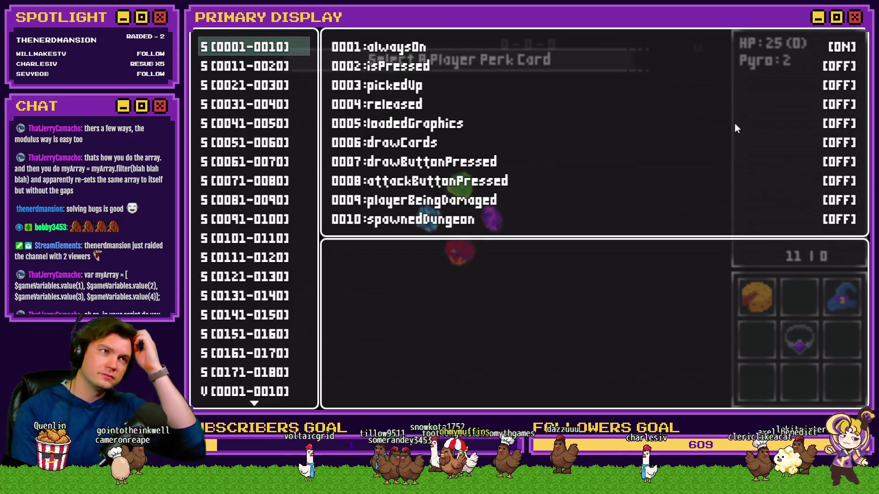
key(Escape)
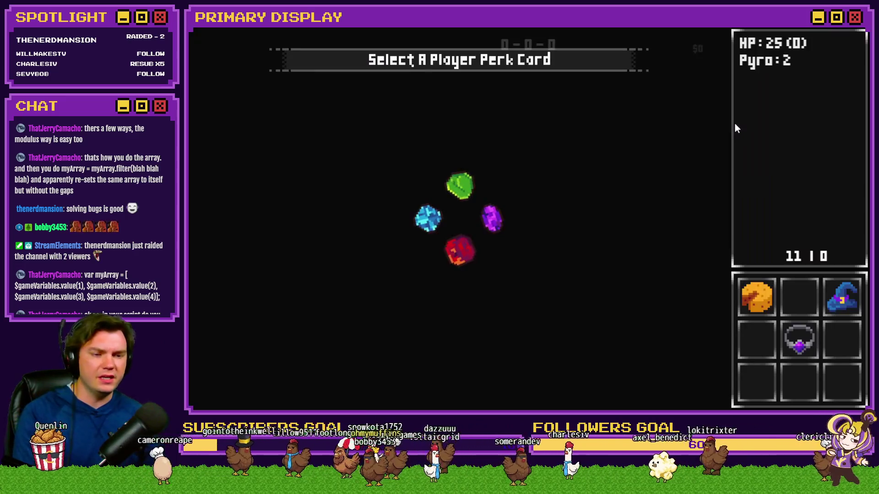
key(F9)
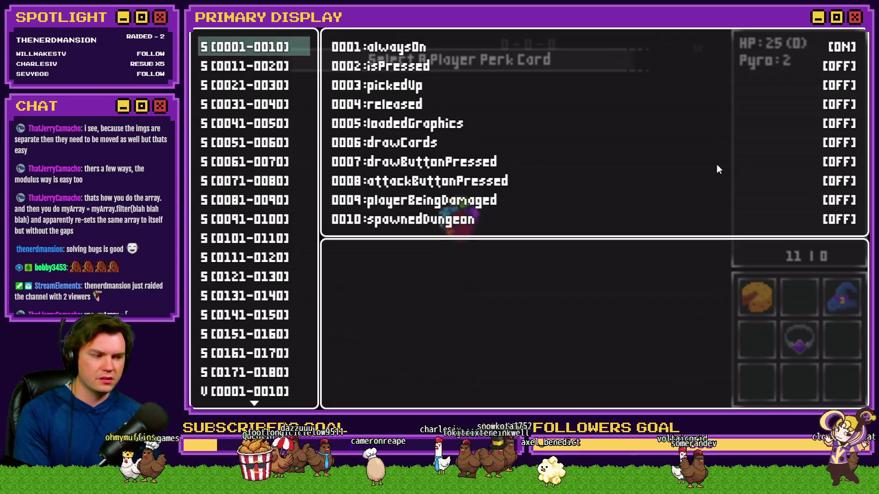
key(Escape)
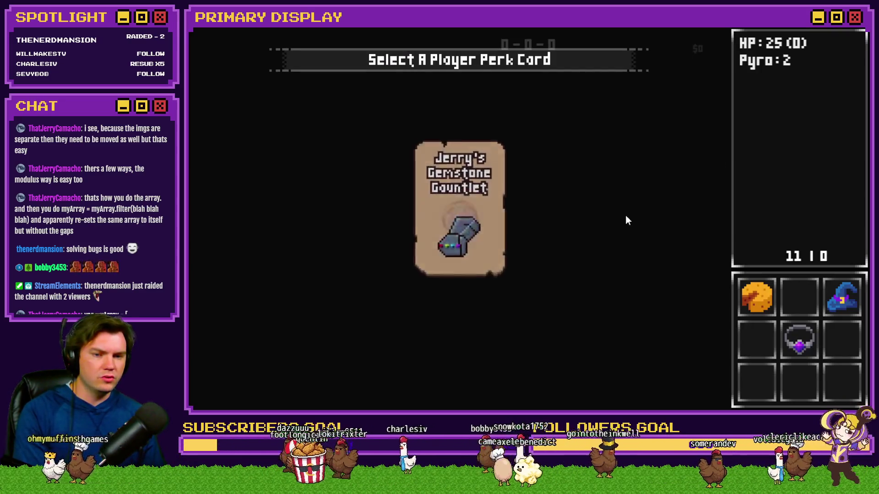
mouse_move(466, 229)
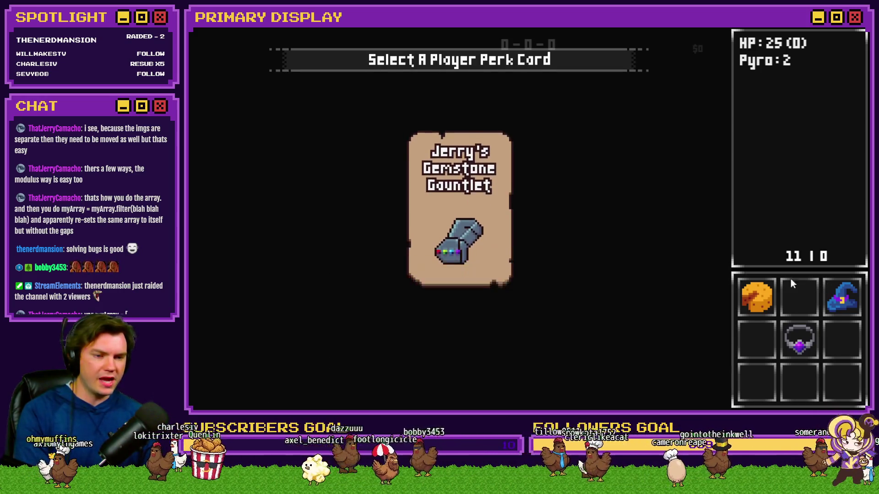
mouse_move(800, 300)
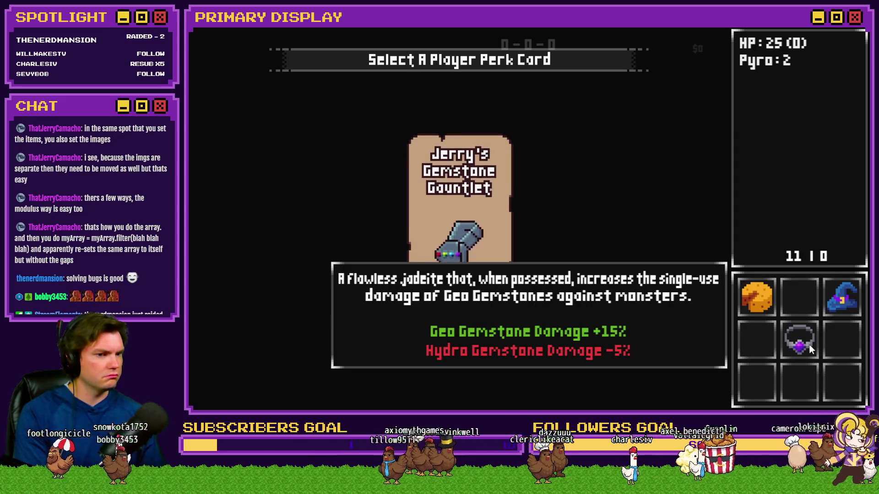
Step: Read the perkCardSelected values in debug variables 0641–0650, then close the playtest window
key(F9)
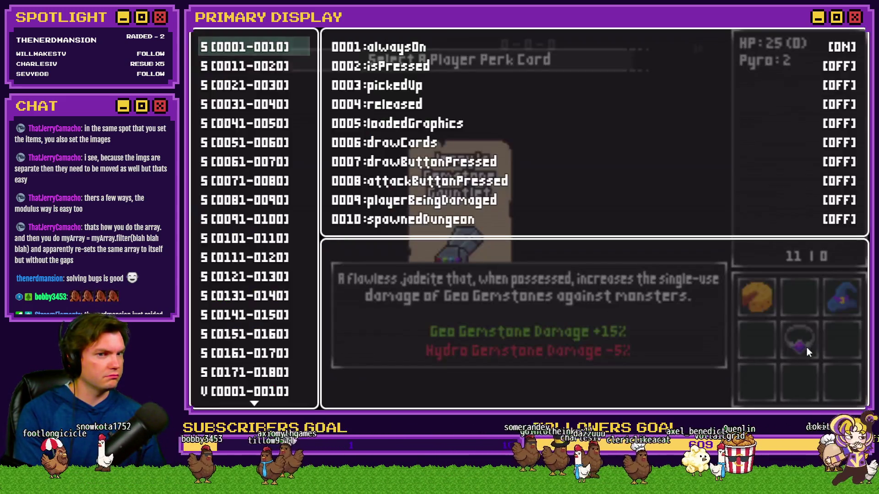
scroll(259, 335, down, 10)
scroll(259, 336, down, 20)
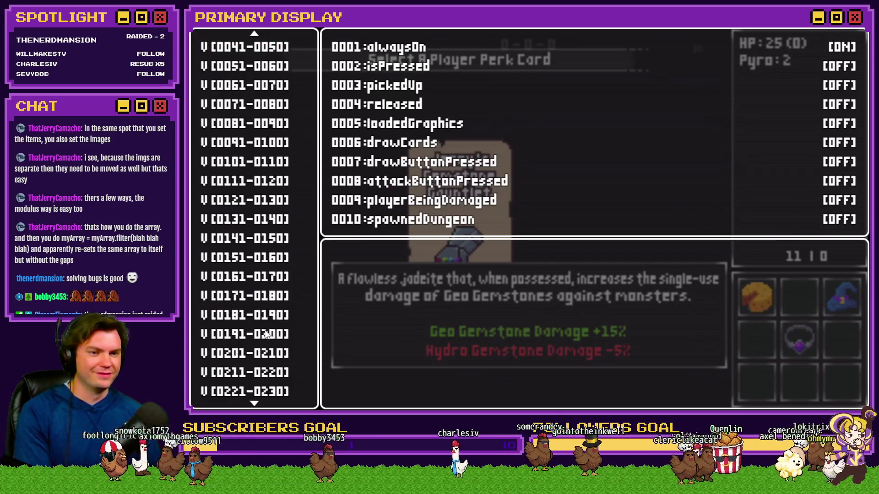
scroll(269, 334, down, 10)
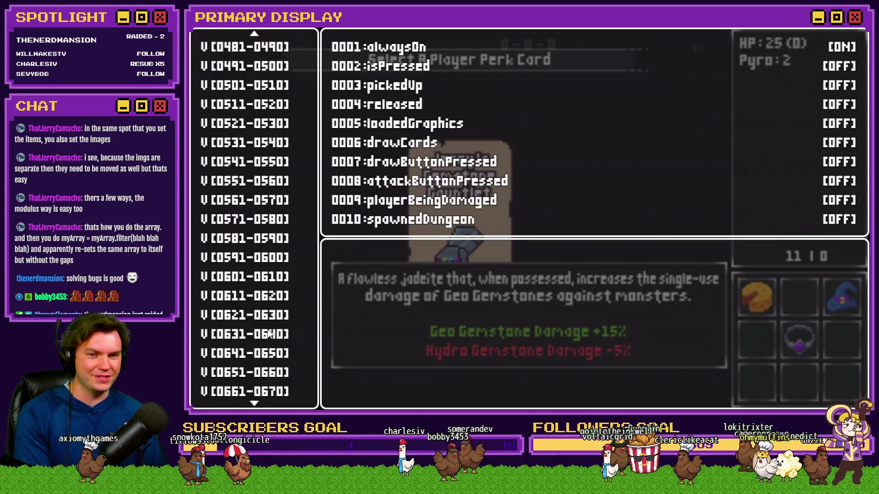
key(Down)
key(Up)
key(Up)
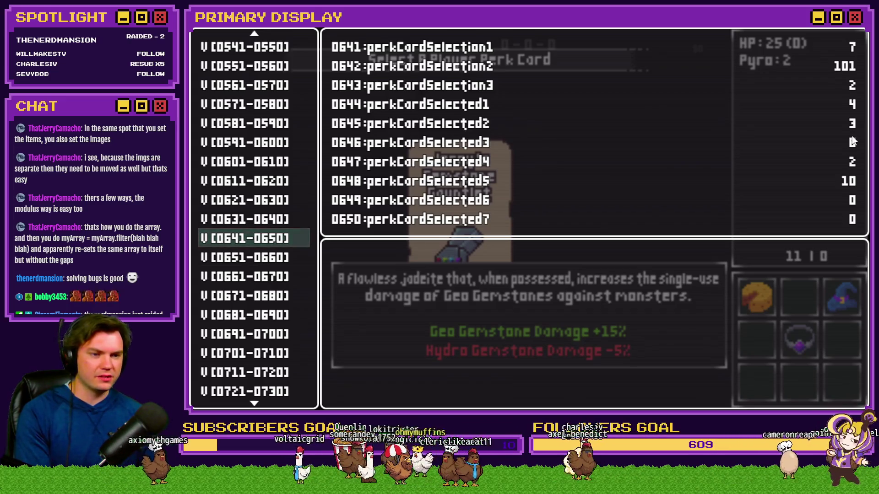
click(862, 31)
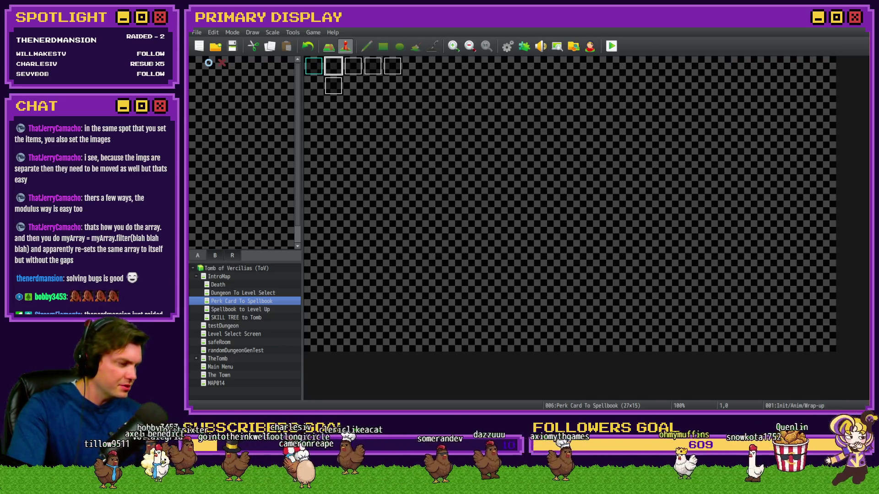
Step: Reopen page 4 of Init/Anim/Wrap-up and inspect its movePicture script command
double_click(330, 68)
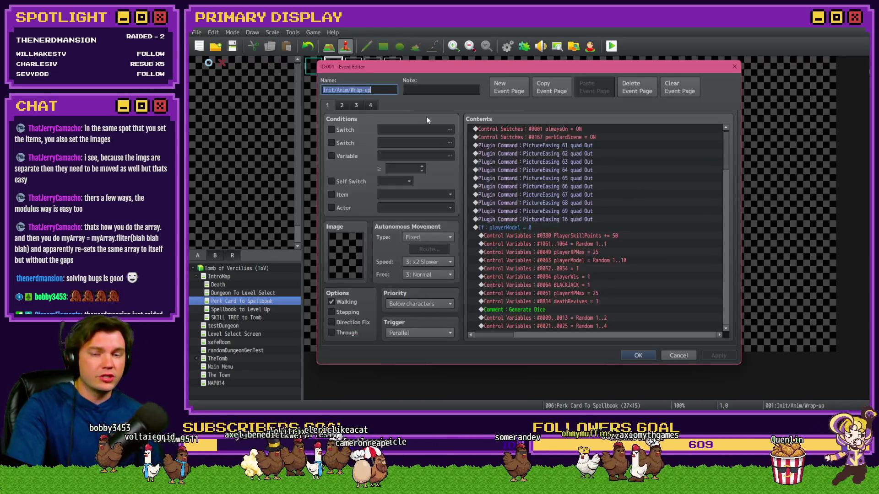
click(372, 105)
mouse_move(725, 134)
mouse_down()
mouse_move(735, 254)
mouse_move(741, 199)
mouse_up()
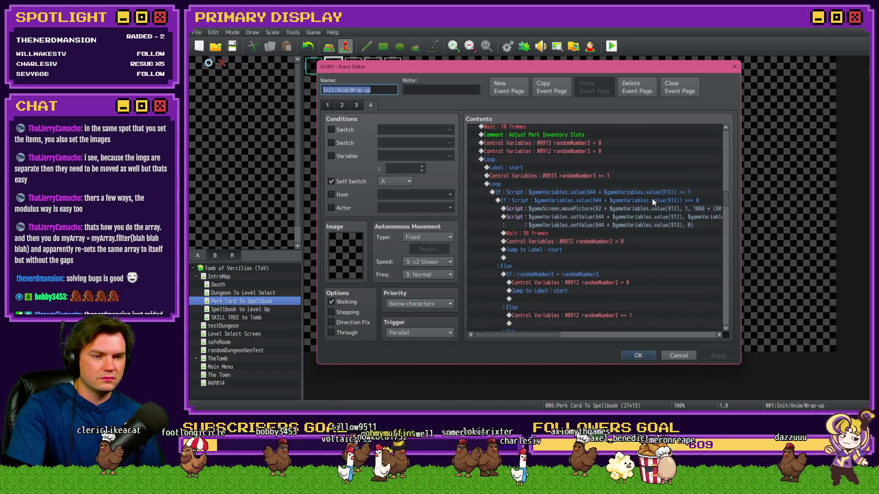
click(630, 209)
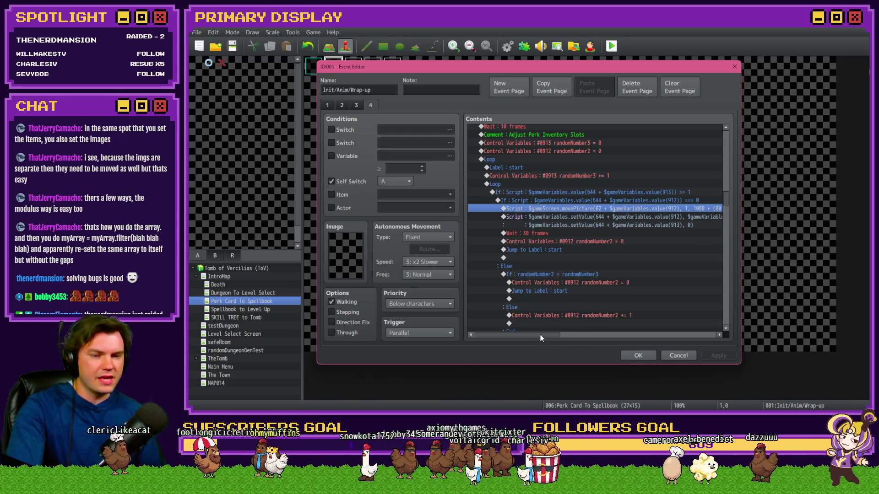
mouse_move(540, 334)
mouse_down()
mouse_move(667, 335)
mouse_move(552, 335)
mouse_up()
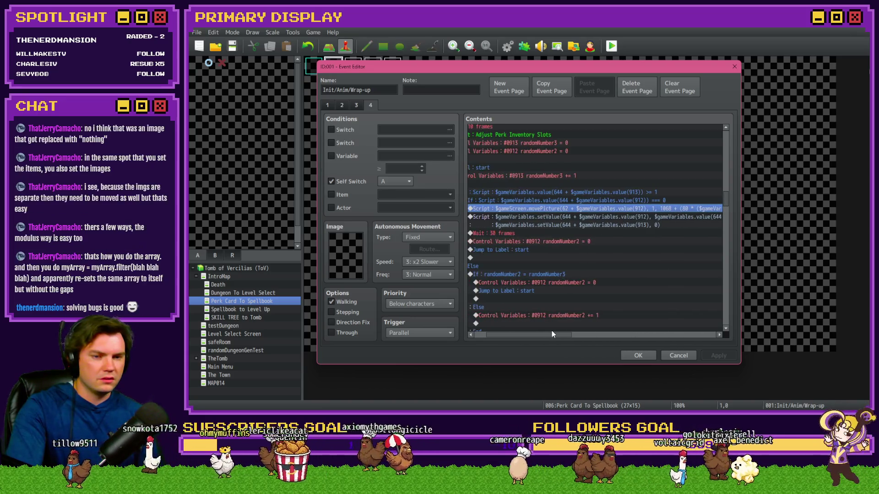
scroll(552, 331, right, 1)
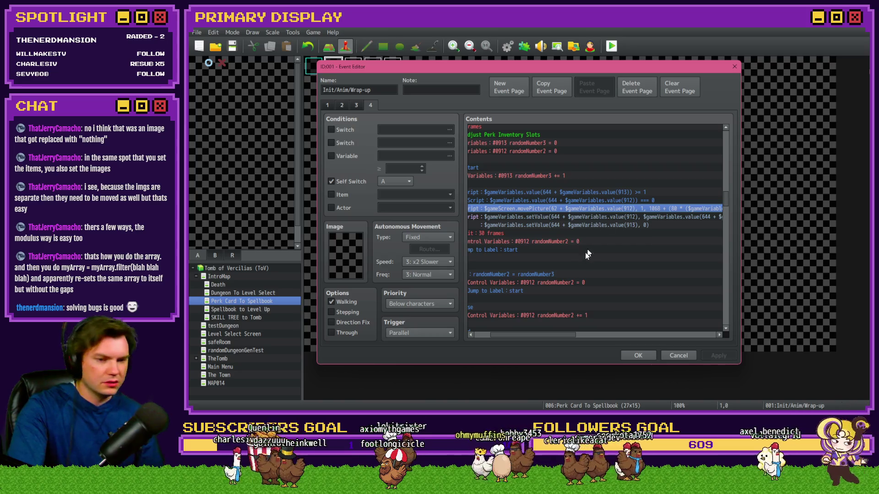
drag(552, 334, 536, 335)
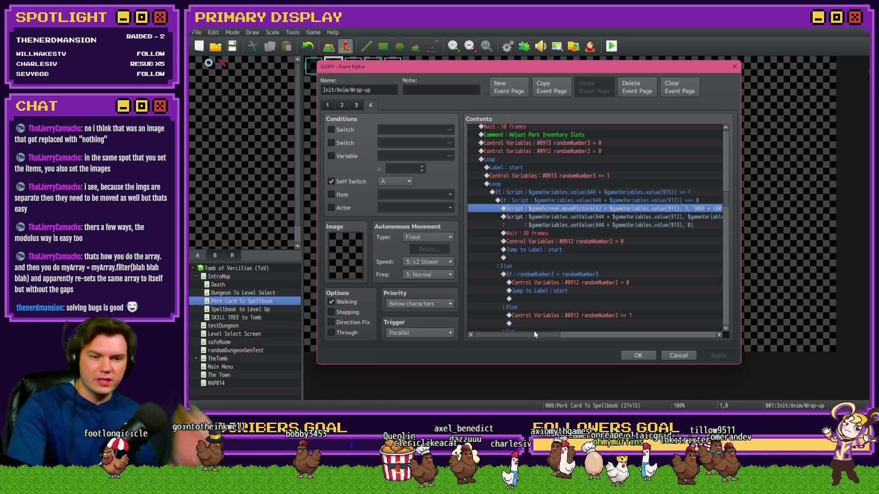
Step: Scroll through the Adjust Perk Inventory Slots loop and select the duplicate Break Loop
scroll(523, 298, down, 3)
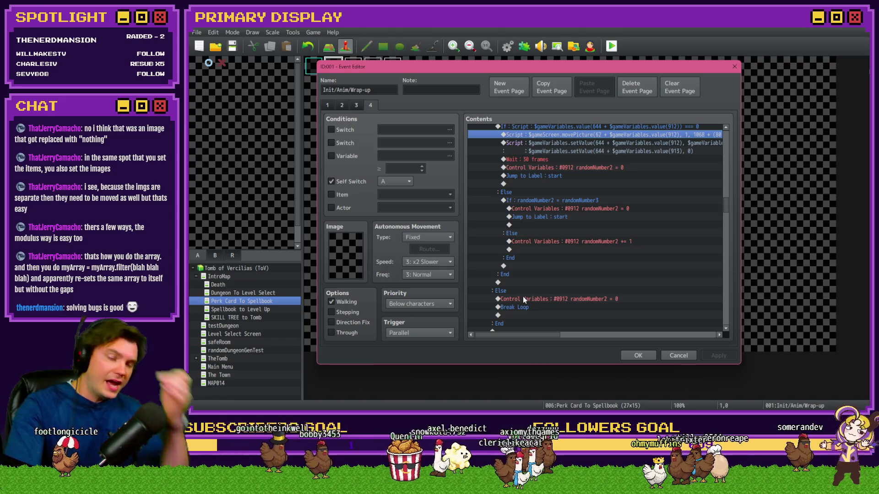
scroll(523, 299, up, 2)
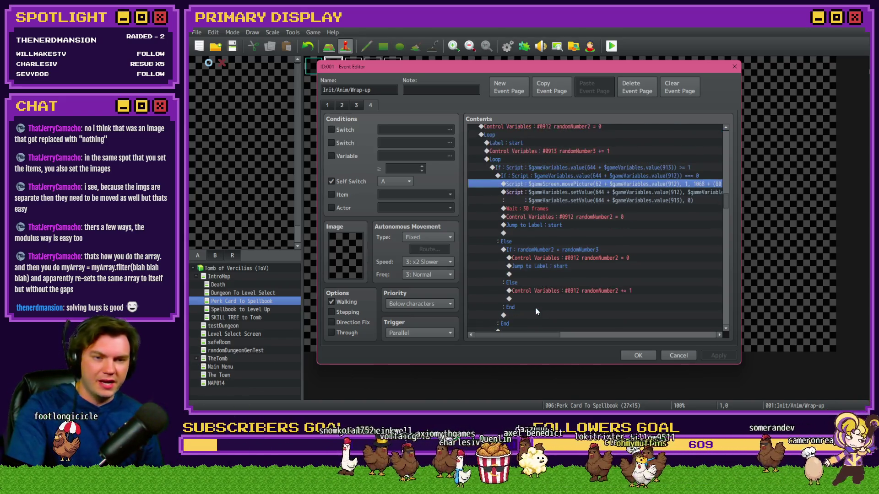
scroll(536, 309, up, 1)
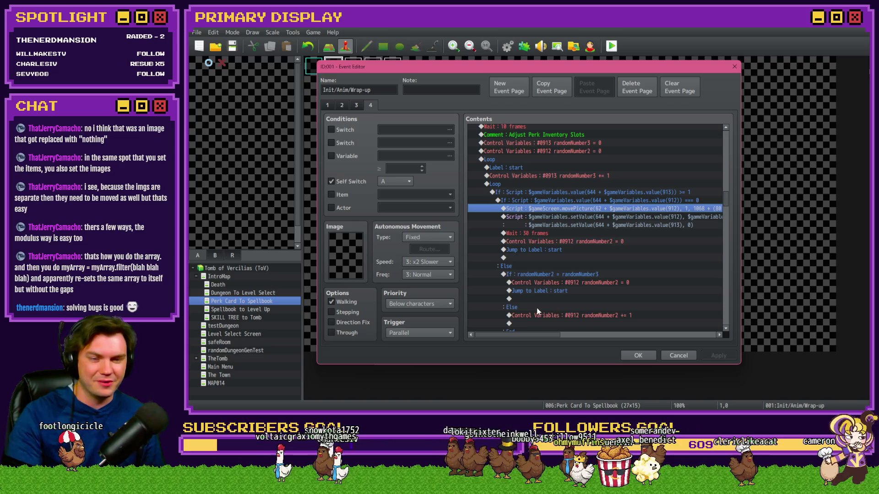
scroll(538, 311, up, 1)
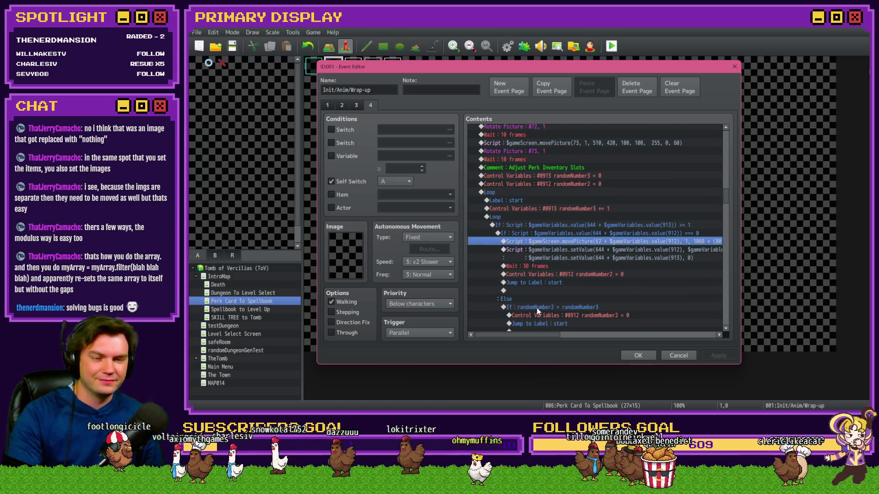
scroll(537, 309, down, 7)
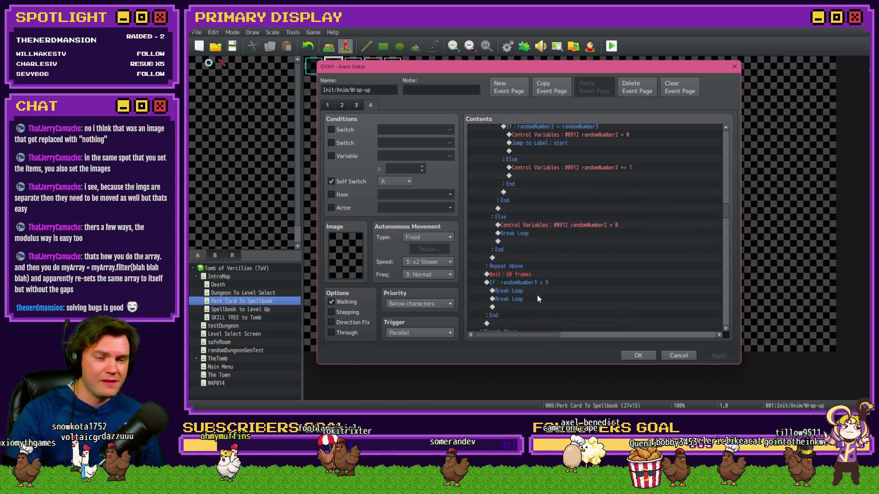
click(538, 297)
Step: Delete the second Break Loop under 'If randomNumber3 ≥ 9' and review the remaining loop
key(Delete)
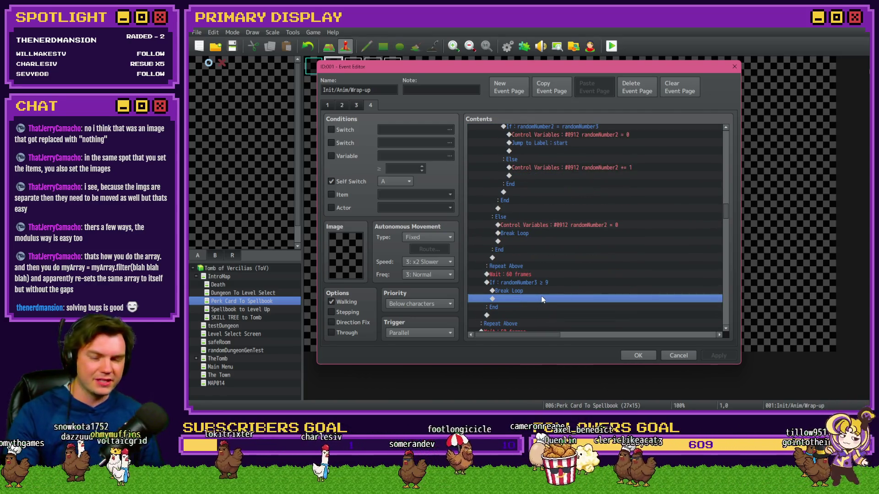
scroll(541, 299, up, 6)
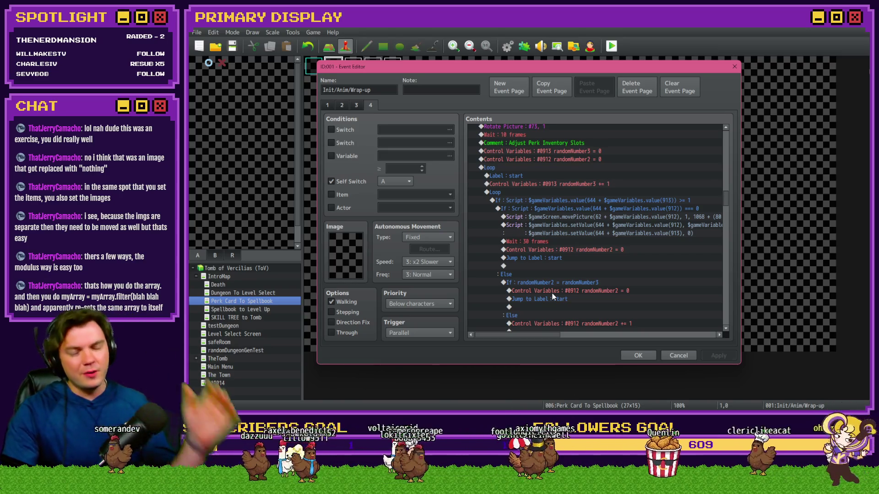
scroll(559, 294, down, 2)
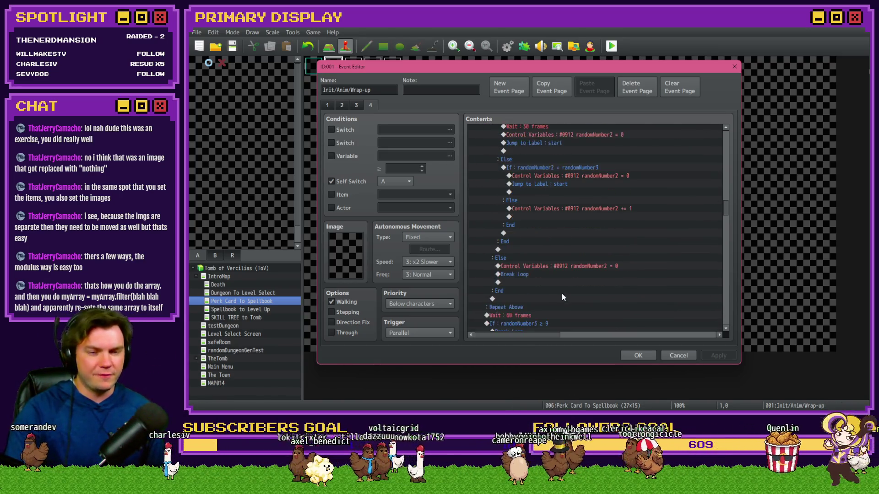
scroll(562, 295, up, 2)
Step: Select the outer slot-adjusting loop block and scroll through it to review its contents
click(505, 169)
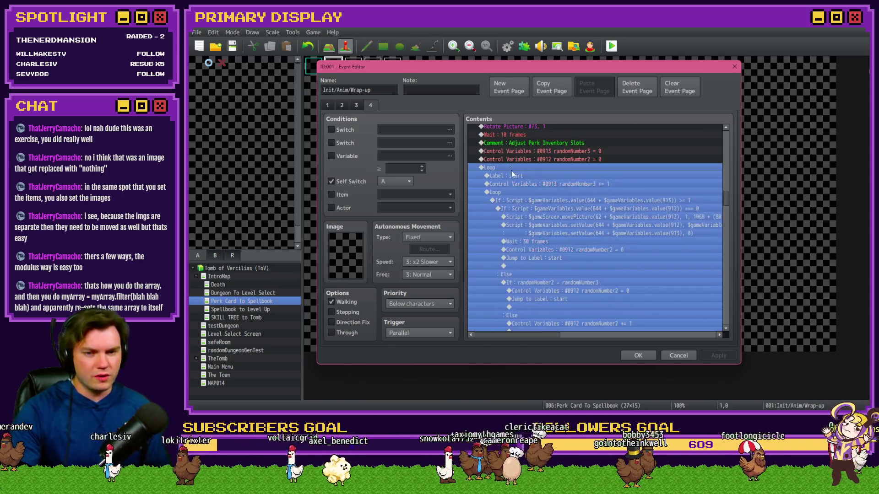
scroll(529, 231, down, 8)
scroll(532, 239, up, 3)
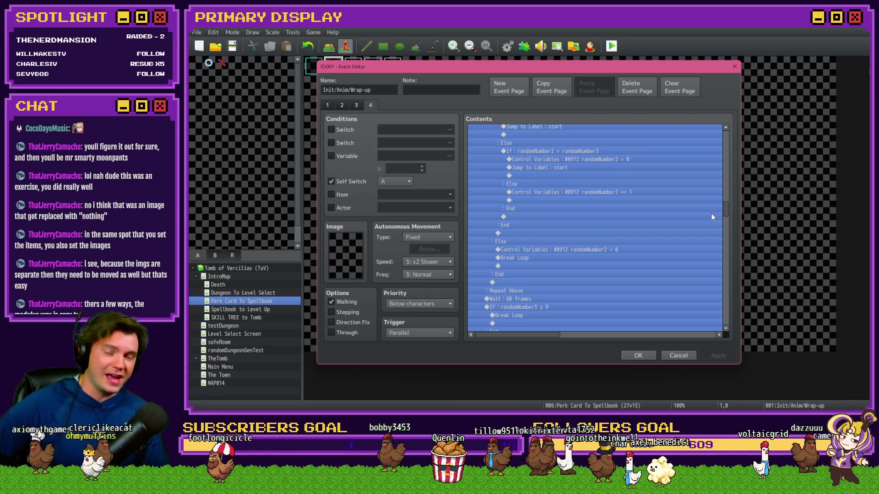
scroll(619, 282, up, 2)
Step: Close the event editor, save the game changes, and launch a new playtest
click(636, 356)
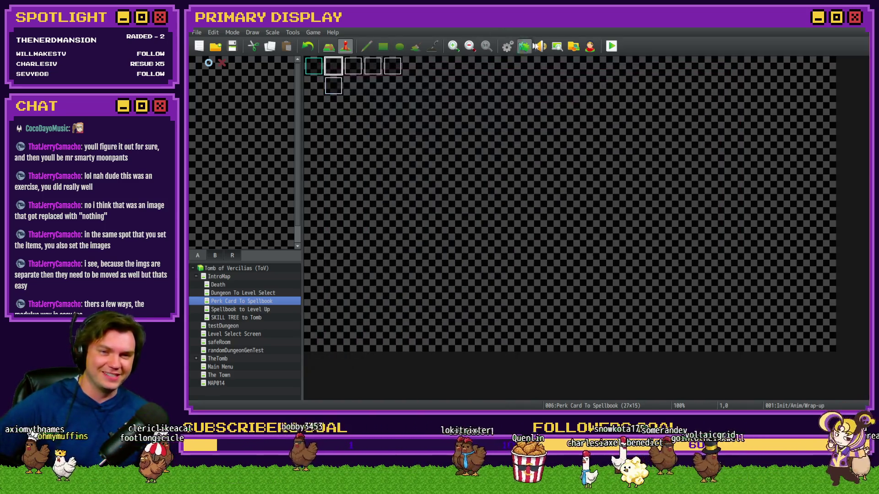
click(611, 46)
click(495, 229)
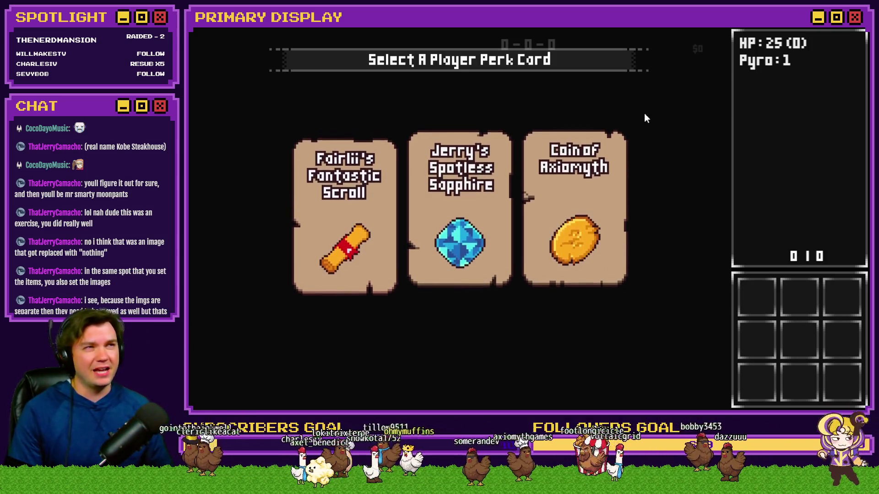
Step: Pick the sapphire, ring, ruby, Spiked Pauldron, ale-soaked gauntlet and Glistening Jadeite perk cards
key(2)
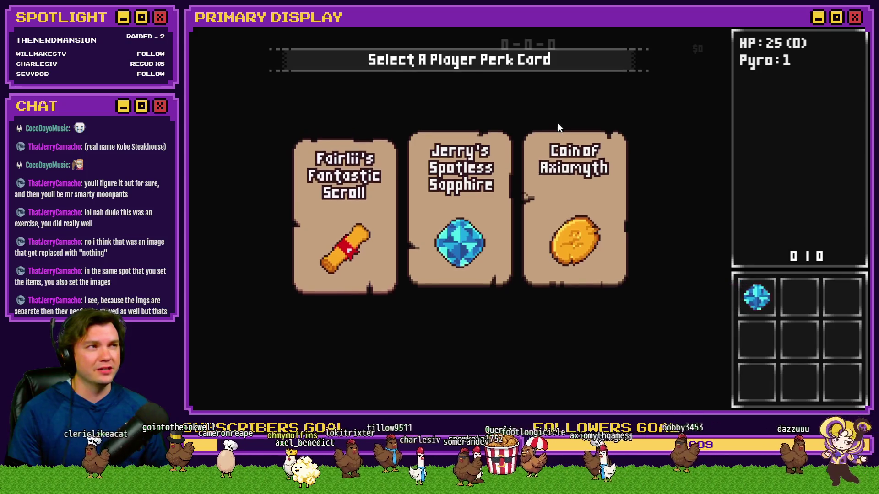
click(389, 181)
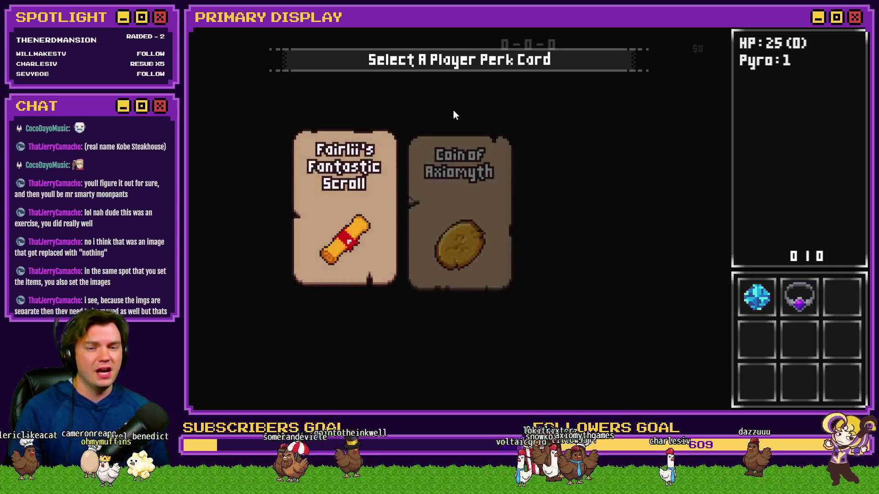
click(528, 138)
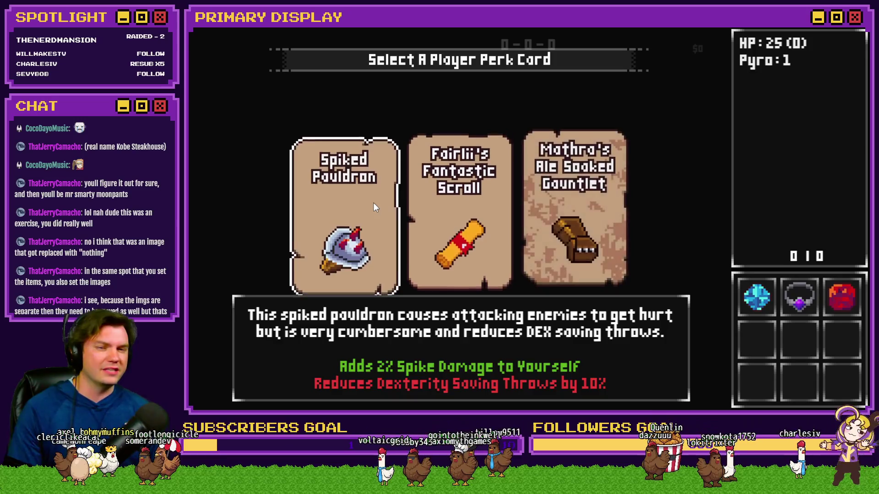
click(374, 203)
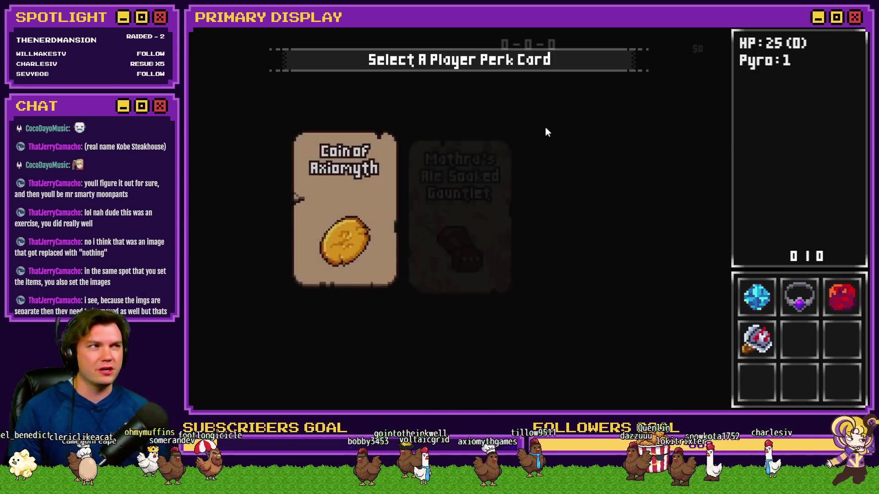
mouse_move(765, 300)
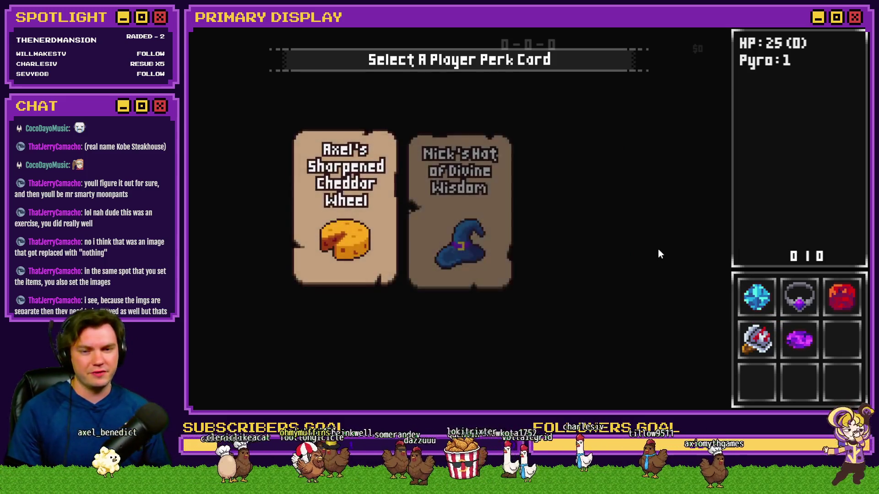
click(581, 229)
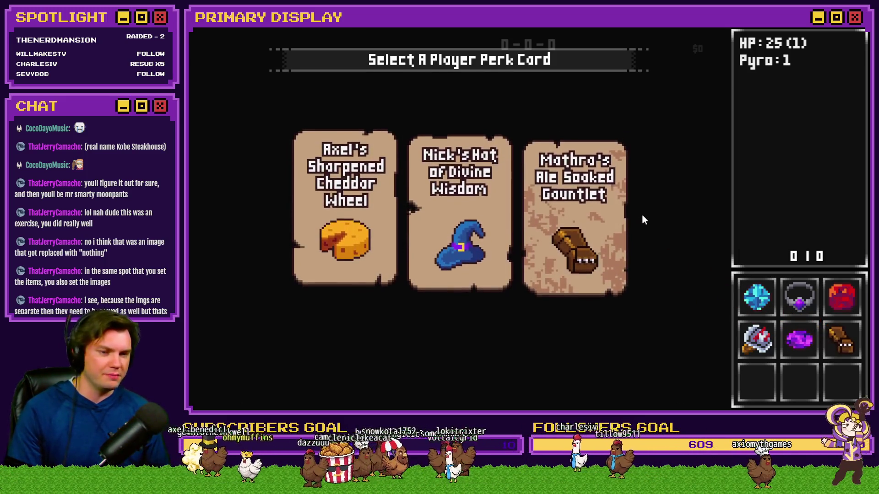
mouse_move(465, 227)
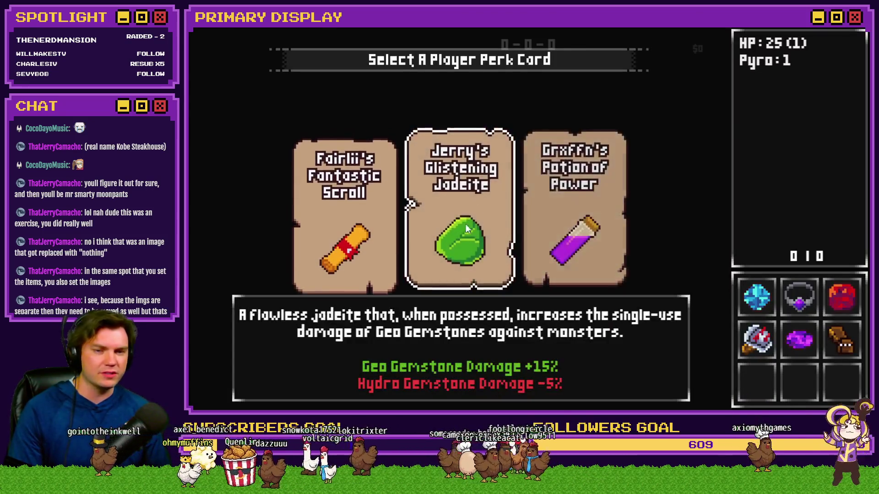
click(464, 235)
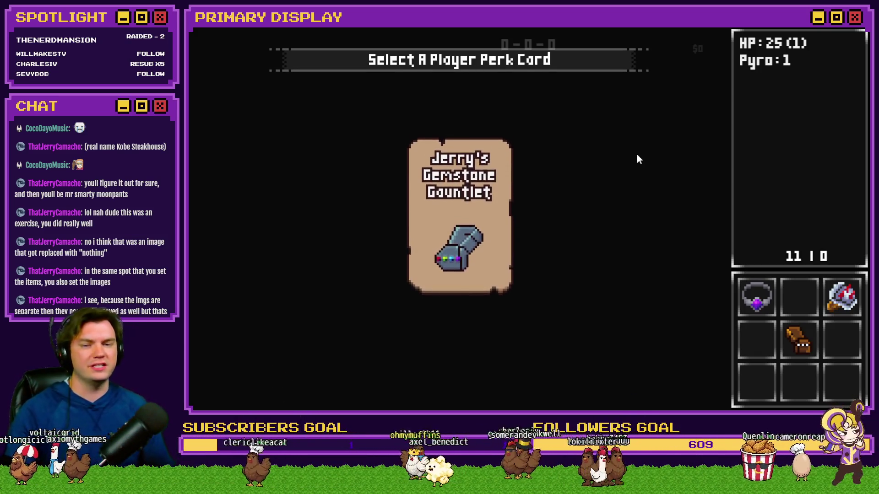
Step: Check the Gemstone Gauntlet offer and the three perks left in the inventory slots
mouse_move(444, 241)
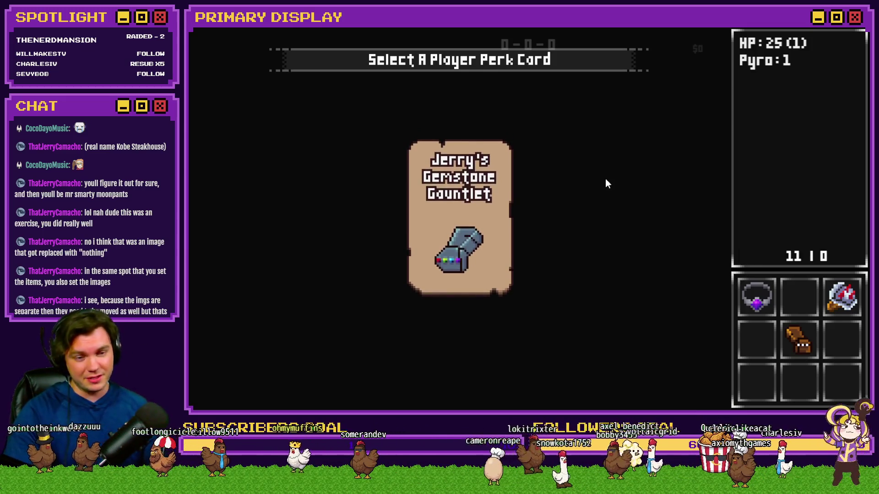
click(839, 29)
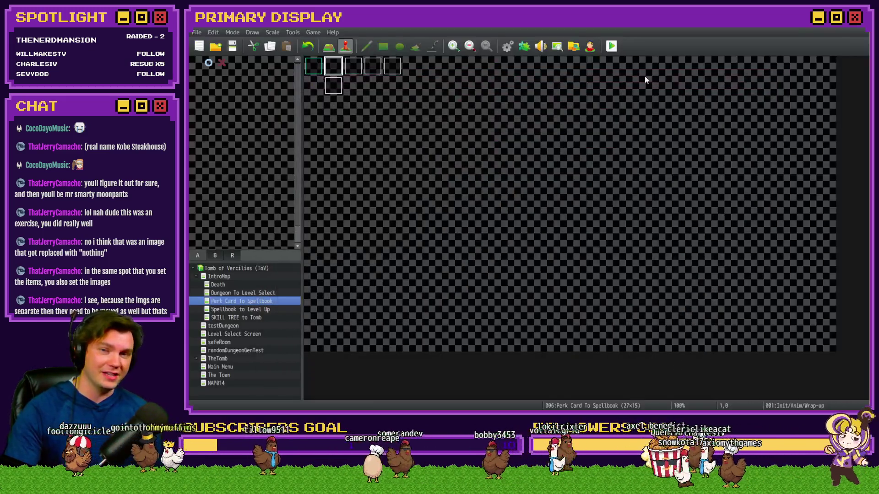